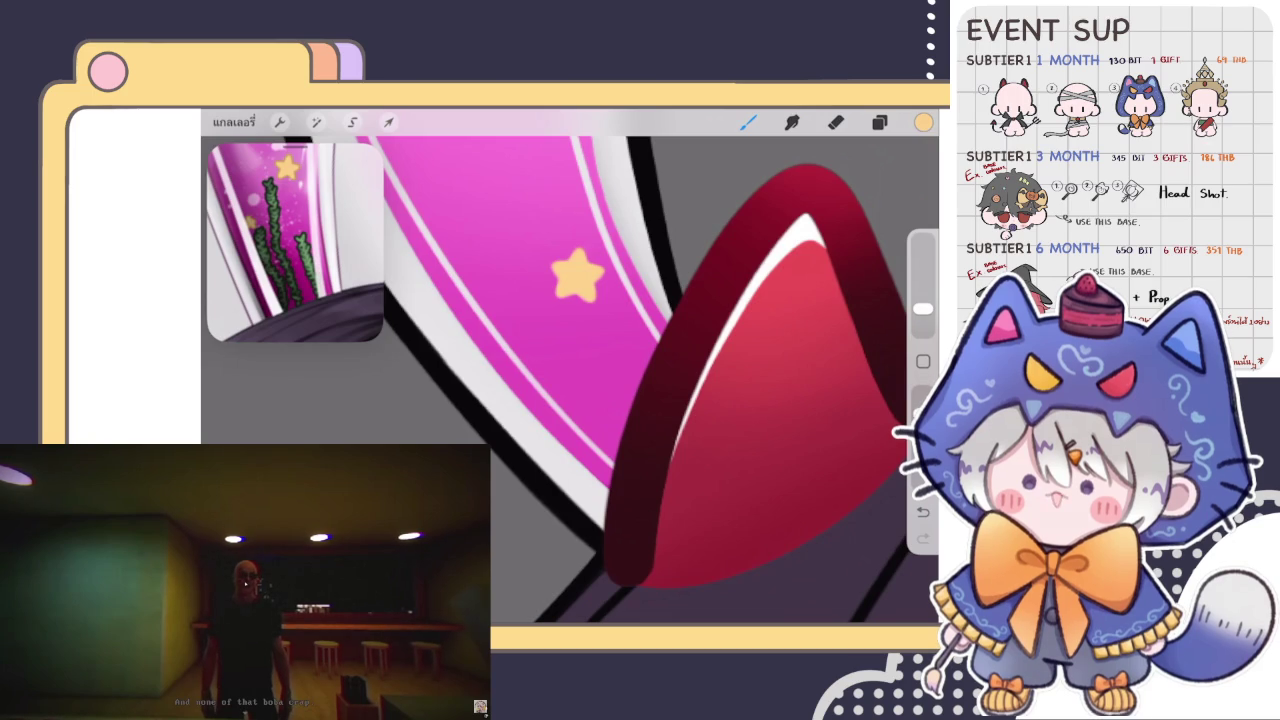
Duplicate the yellow star layer, then shrink the copy and place it below the first star.
{"action": "scroll", "coordinate": [646, 366], "scroll_direction": "up", "scroll_amount": 3}
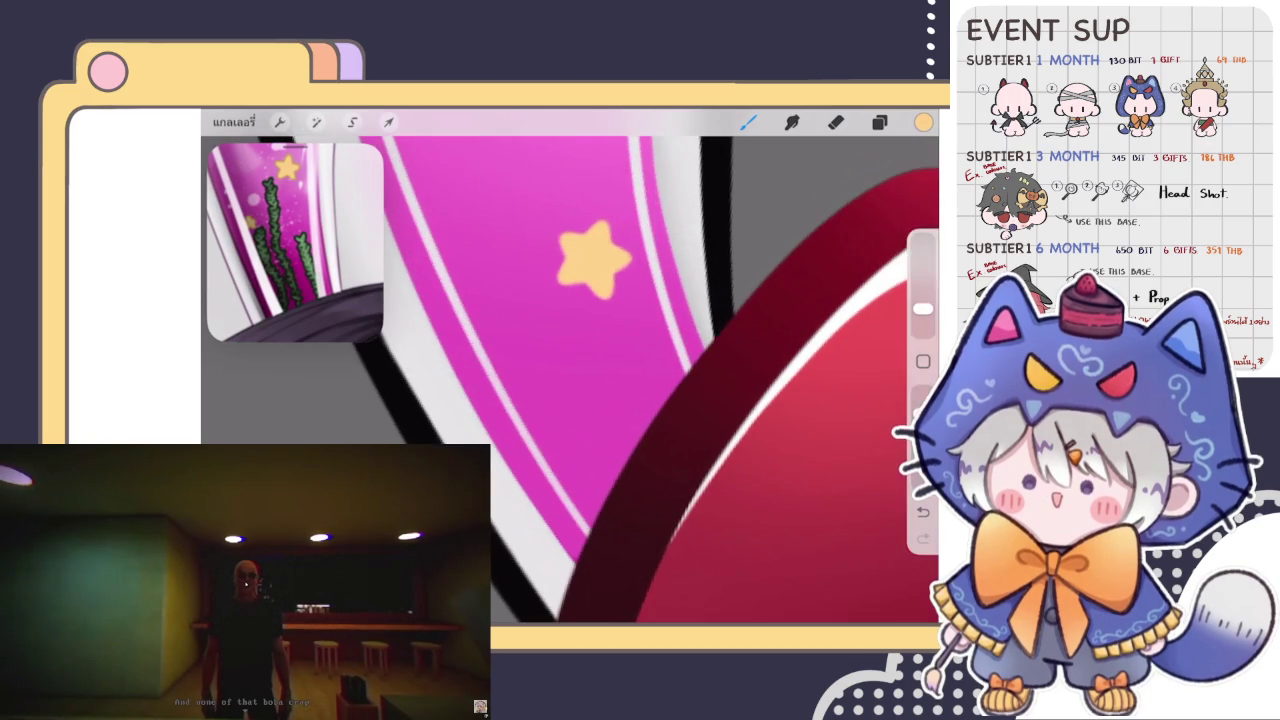
{"action": "left_click", "coordinate": [879, 121]}
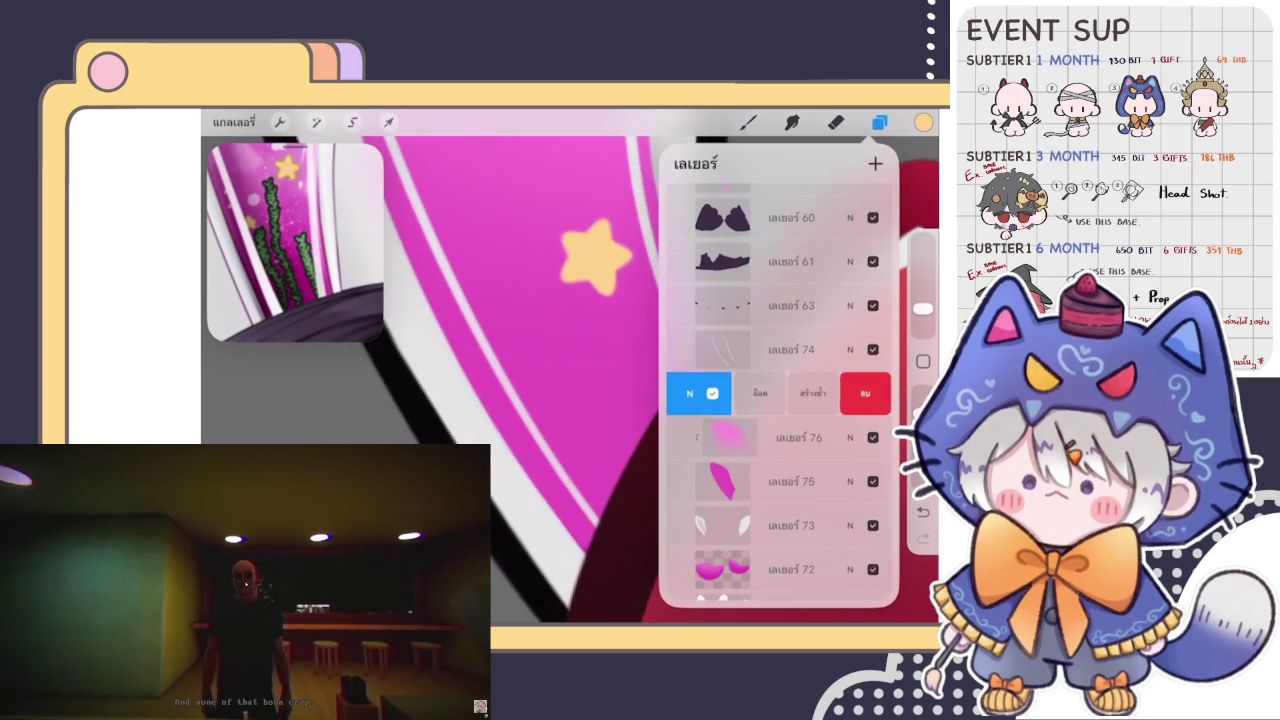
{"action": "left_click", "coordinate": [389, 121]}
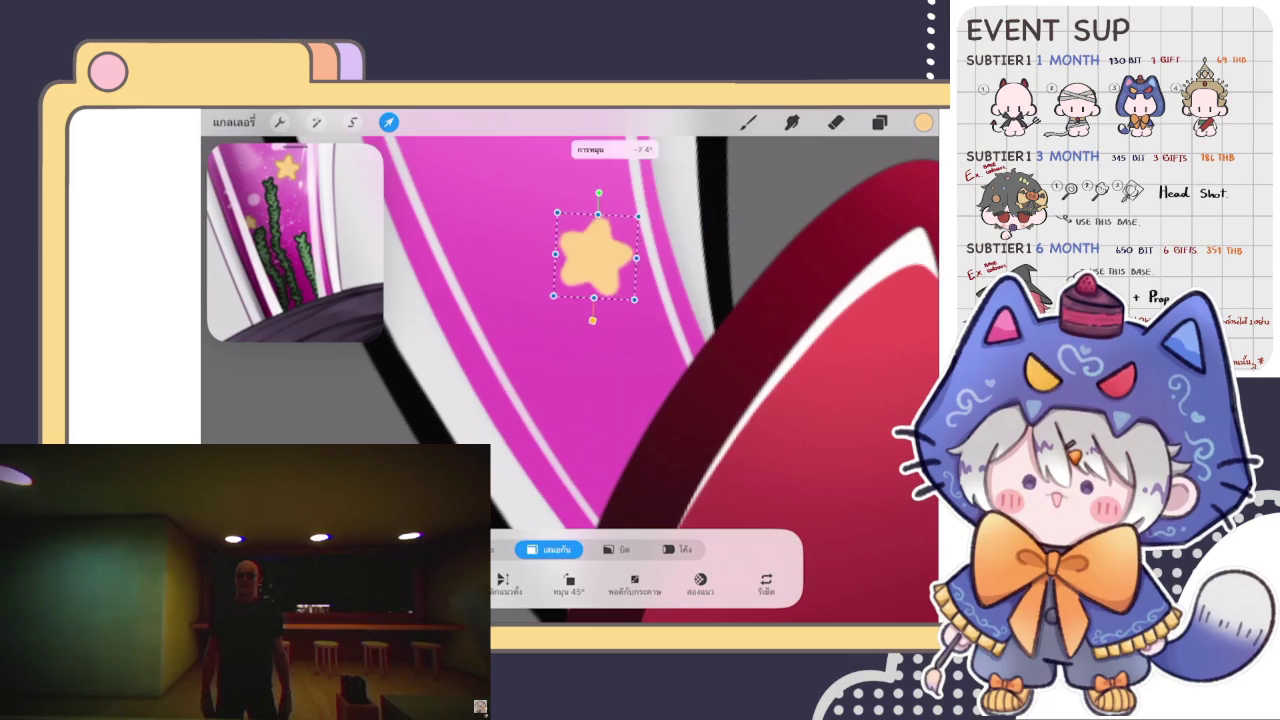
{"action": "mouse_move", "coordinate": [595, 255]}
{"action": "left_mouse_down"}
{"action": "mouse_move", "coordinate": [531, 346]}
{"action": "mouse_move", "coordinate": [537, 388]}
{"action": "left_mouse_up"}
{"action": "left_click", "coordinate": [748, 121]}
Check that both star layers appear in the layer list.
{"action": "scroll", "coordinate": [570, 380], "scroll_direction": "down", "scroll_amount": 3}
{"action": "scroll", "coordinate": [570, 380], "scroll_direction": "down", "scroll_amount": 3}
{"action": "scroll", "coordinate": [540, 320], "scroll_direction": "up", "scroll_amount": 5}
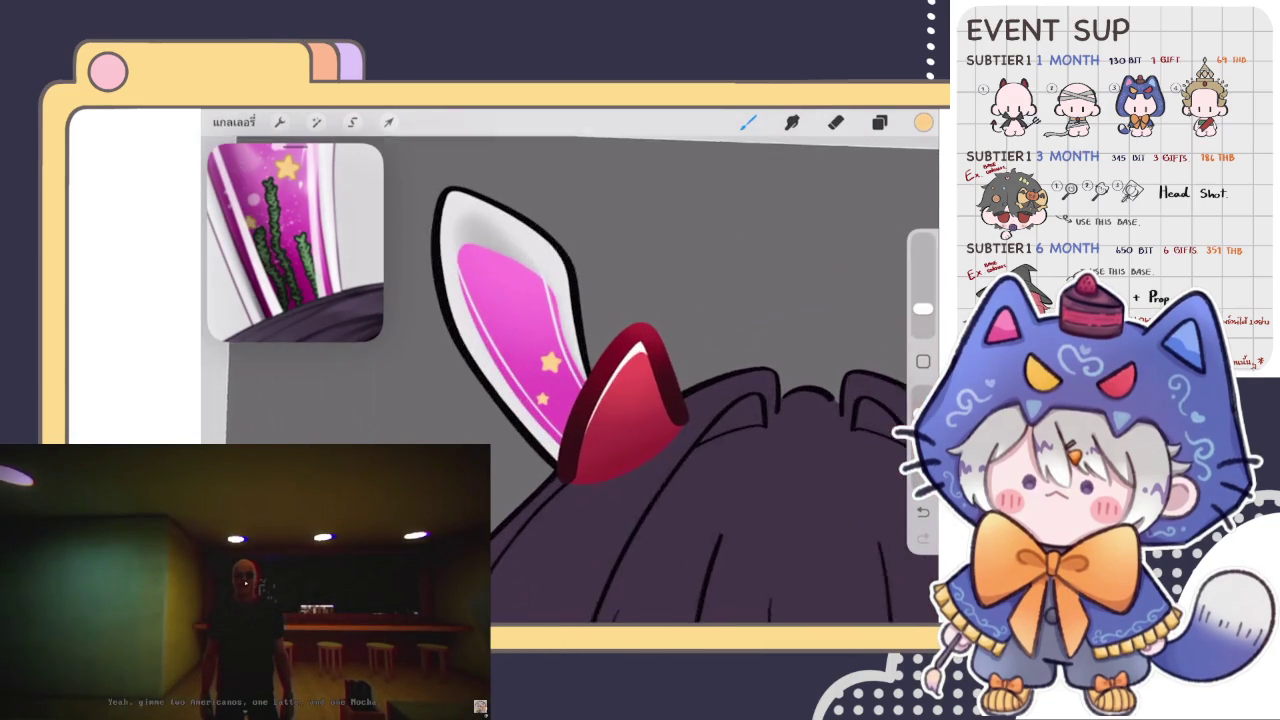
{"action": "left_click", "coordinate": [879, 121]}
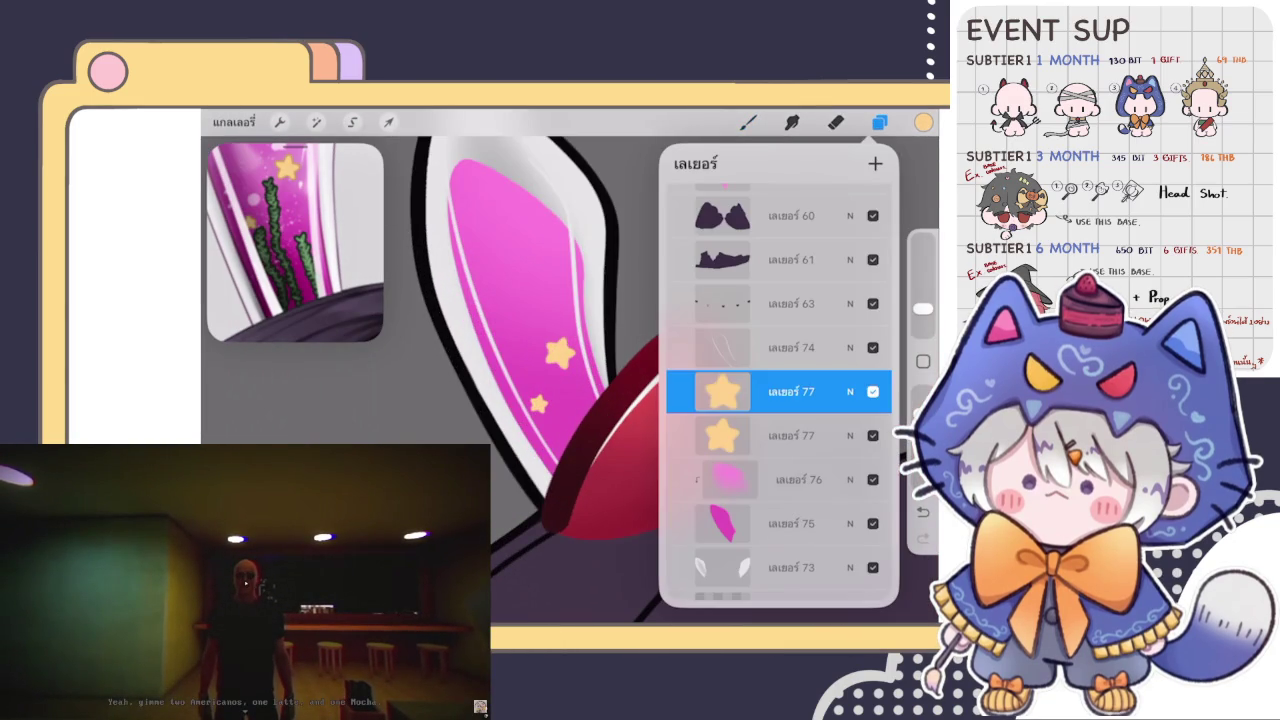
{"action": "left_click", "coordinate": [879, 121]}
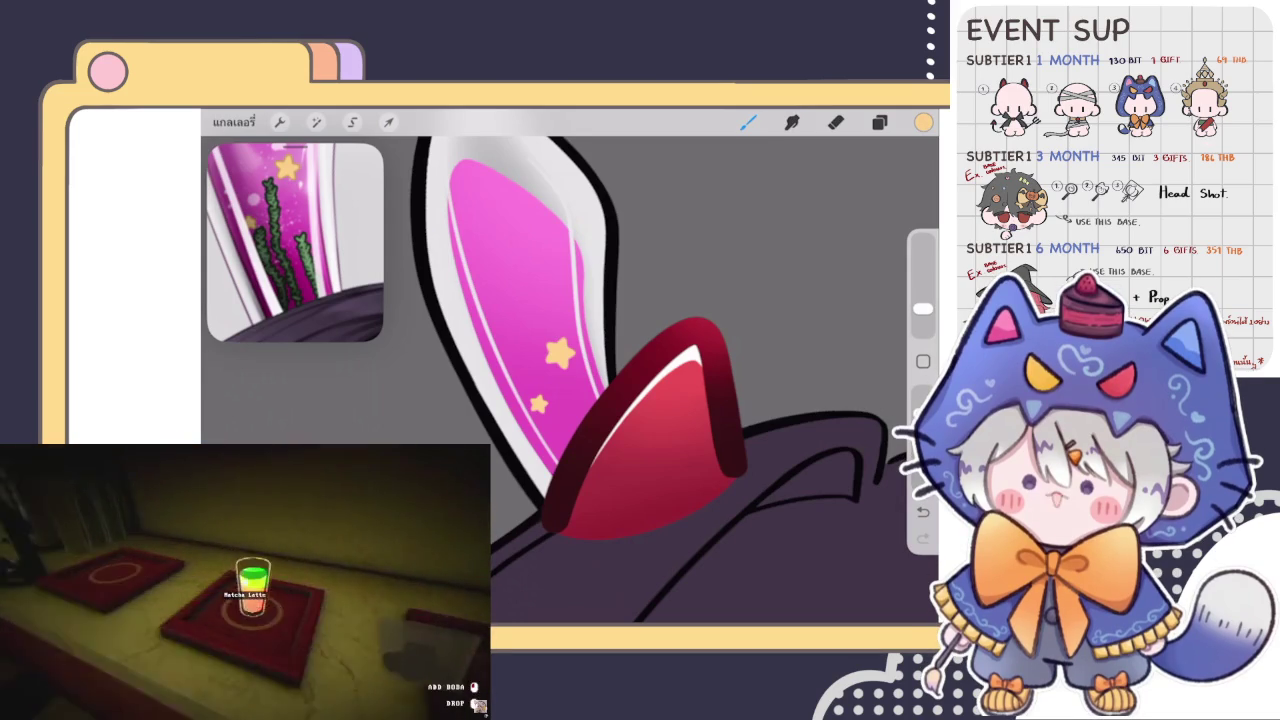
{"action": "left_click", "coordinate": [879, 122]}
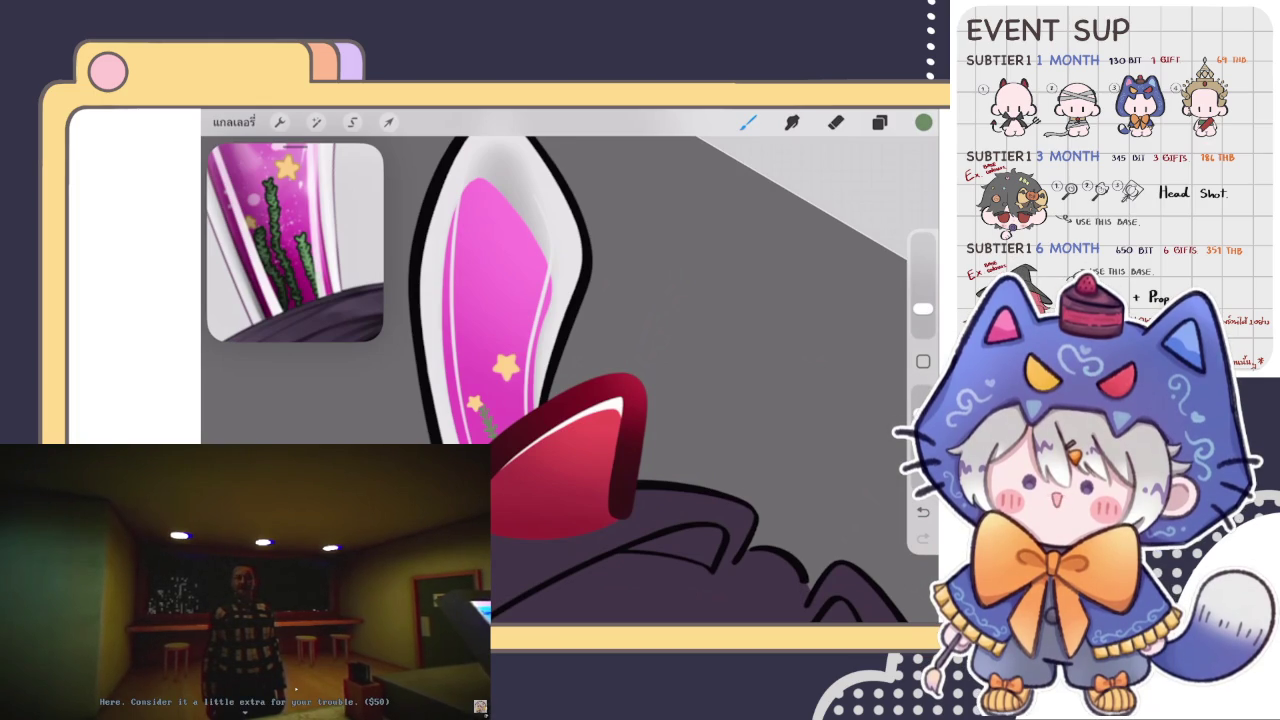
Hide star layer 77 so the ear's pink stripe is clear.
{"action": "scroll", "coordinate": [480, 390], "scroll_direction": "up", "scroll_amount": 2}
{"action": "scroll", "coordinate": [480, 390], "scroll_direction": "up", "scroll_amount": 2}
{"action": "scroll", "coordinate": [480, 390], "scroll_direction": "up", "scroll_amount": 2}
{"action": "scroll", "coordinate": [480, 390], "scroll_direction": "up", "scroll_amount": 1}
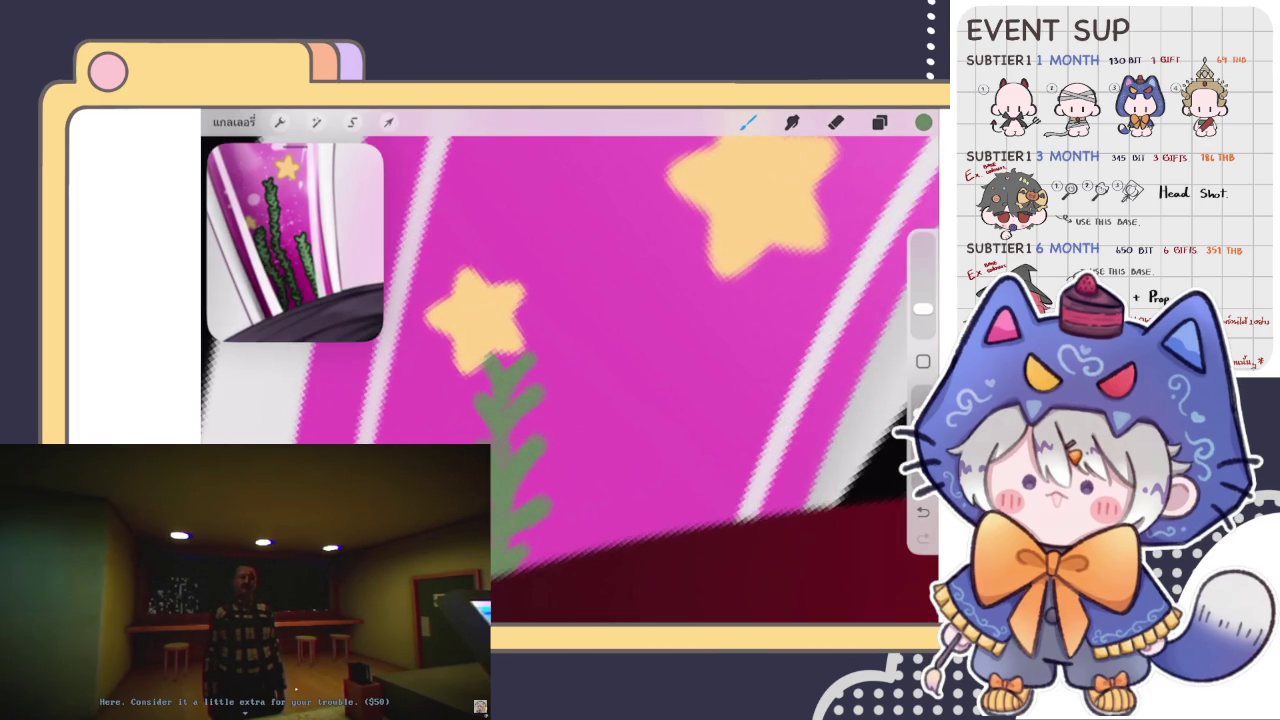
{"action": "left_click", "coordinate": [879, 122]}
{"action": "left_click", "coordinate": [873, 347]}
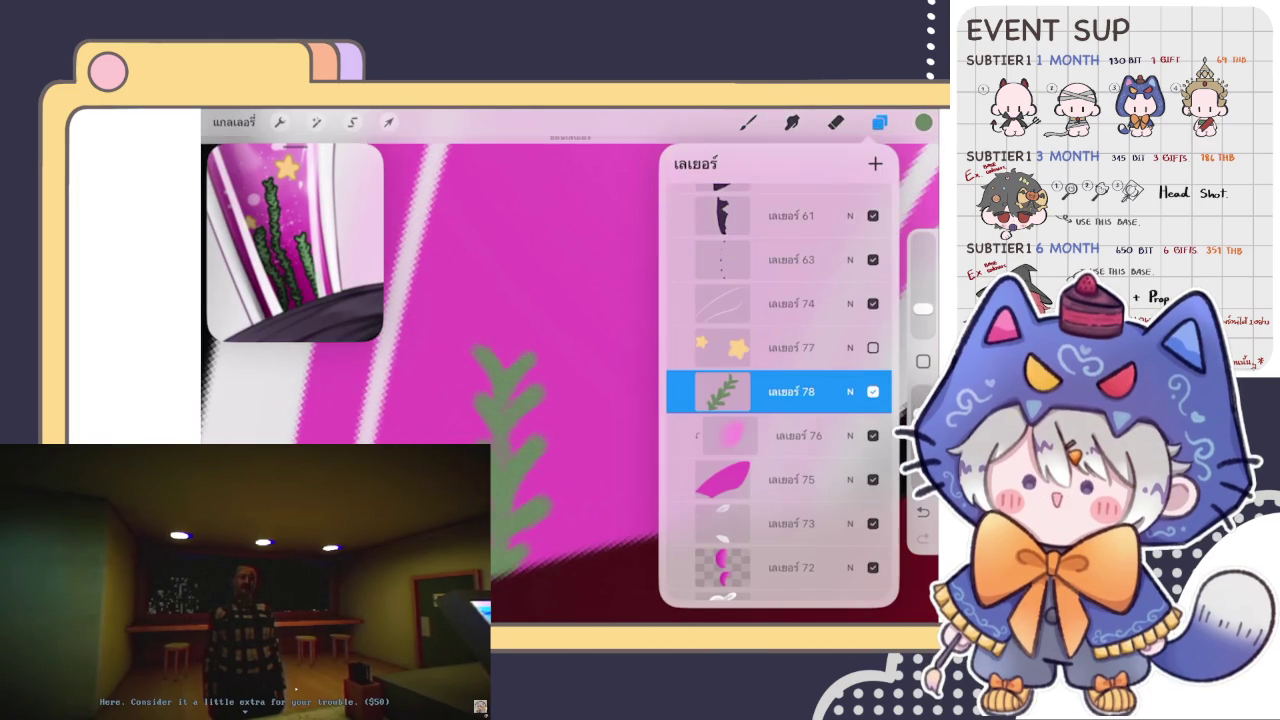
{"action": "left_click", "coordinate": [748, 122]}
Paint green leafy seaweed blades rising up the ear's pink inner stripe.
{"action": "left_click_drag", "start_coordinate": [497, 318], "coordinate": [505, 358]}
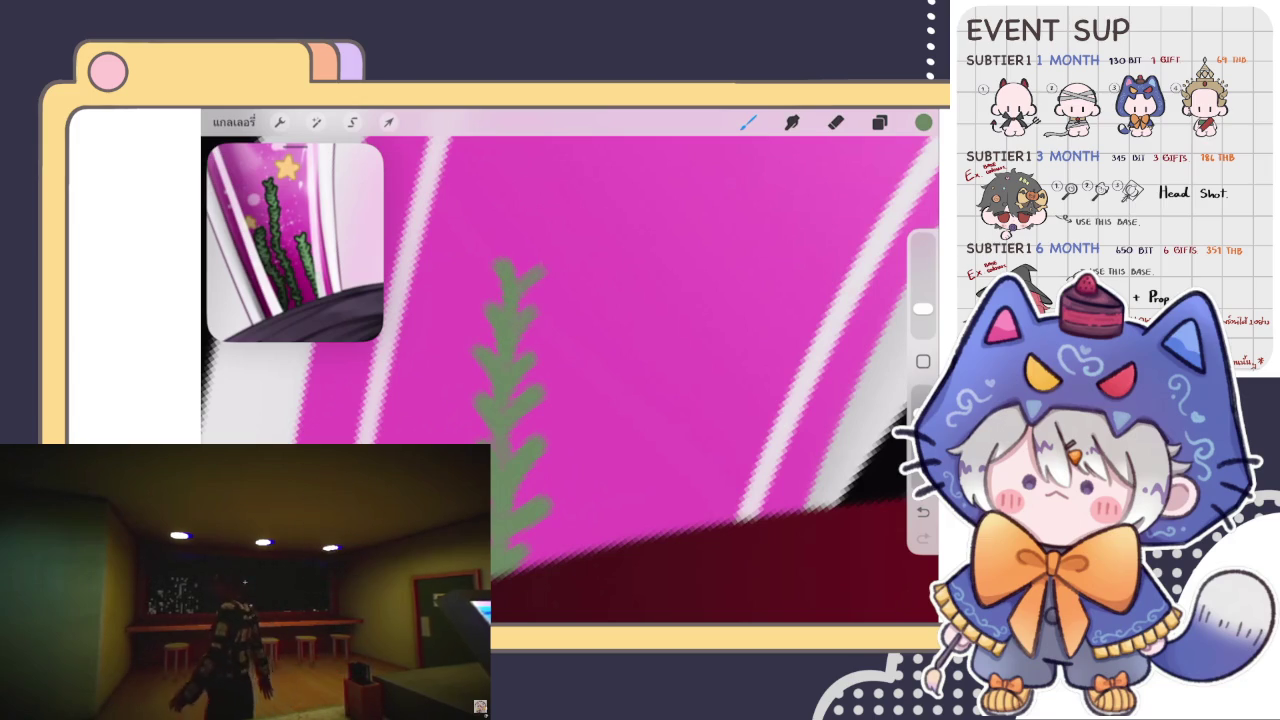
{"action": "left_click_drag", "start_coordinate": [512, 265], "coordinate": [540, 232]}
{"action": "left_click_drag", "start_coordinate": [520, 300], "coordinate": [488, 326]}
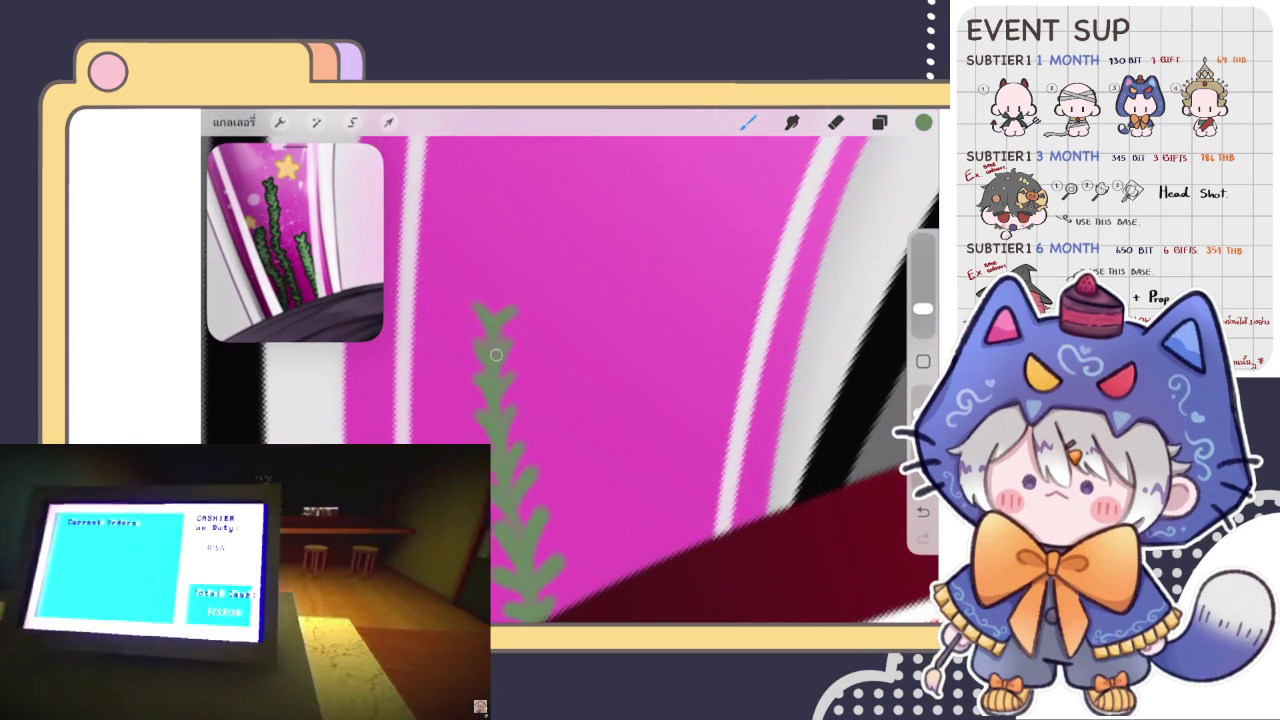
{"action": "left_click_drag", "start_coordinate": [496, 354], "coordinate": [505, 275]}
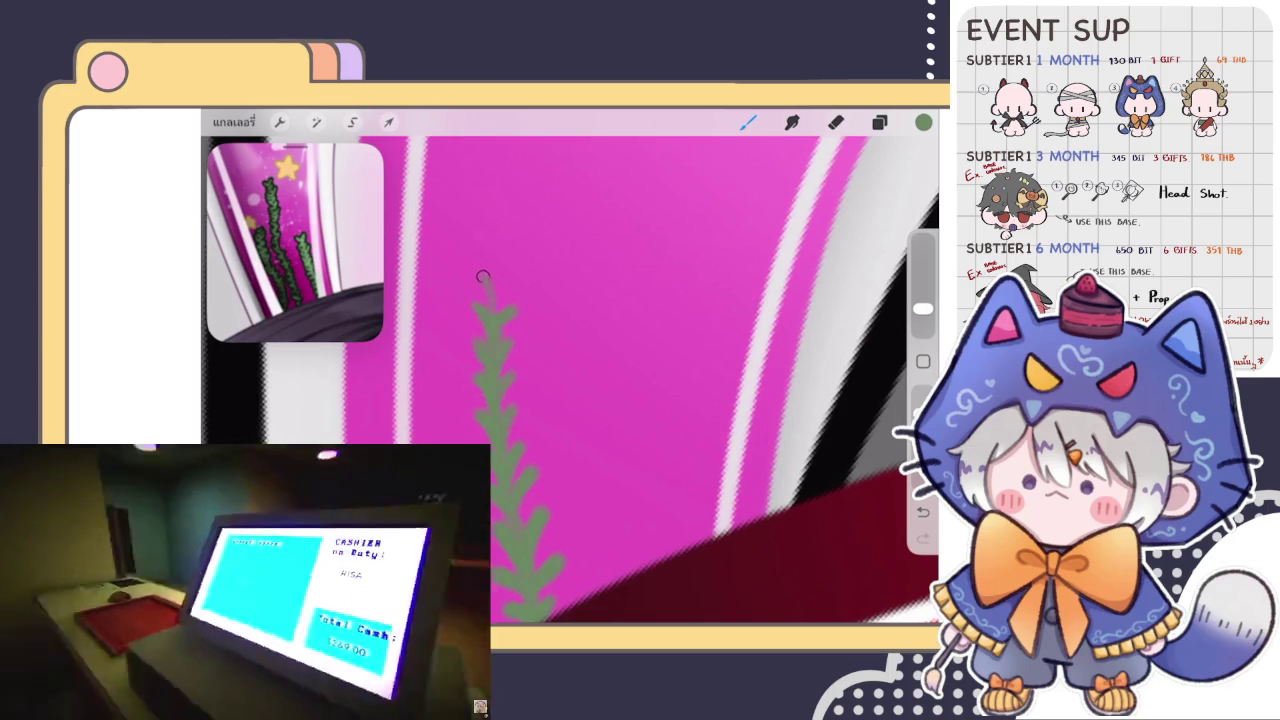
{"action": "scroll", "coordinate": [570, 380], "scroll_direction": "down", "scroll_amount": 5}
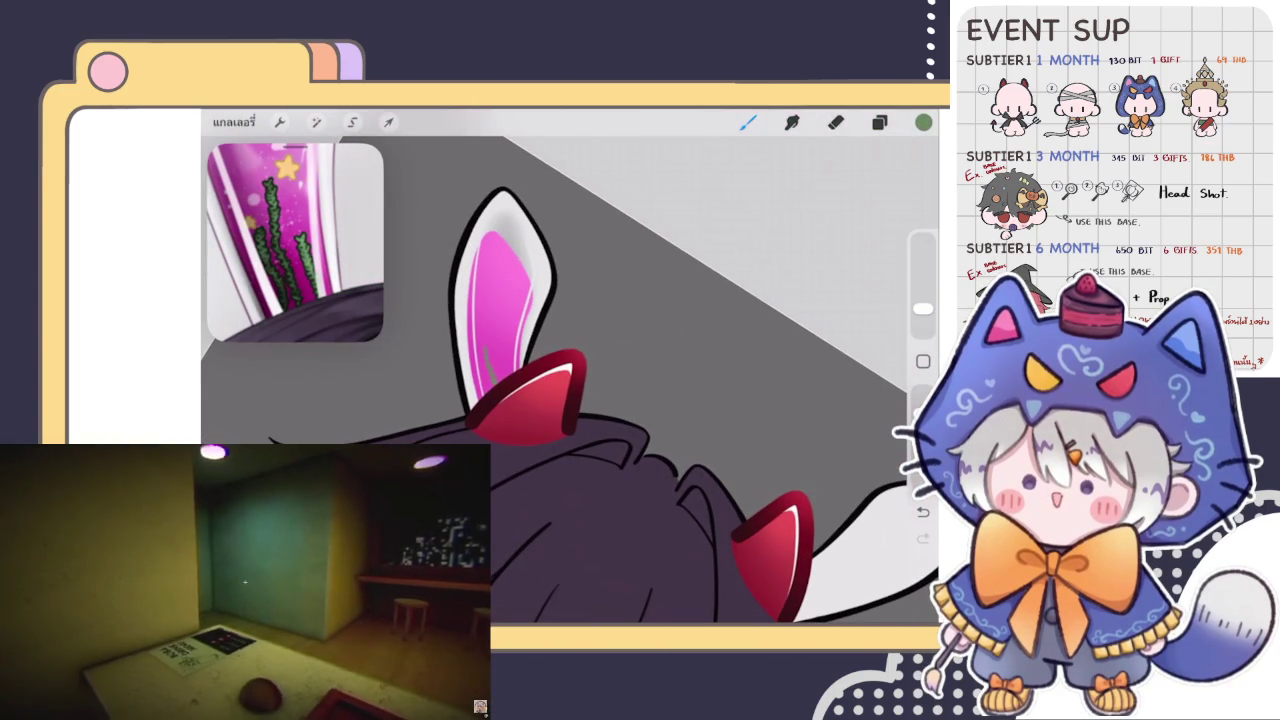
Undo the top seaweed stroke and repaint a short new leafy tip above it.
{"action": "scroll", "coordinate": [570, 380], "scroll_direction": "up", "scroll_amount": 5}
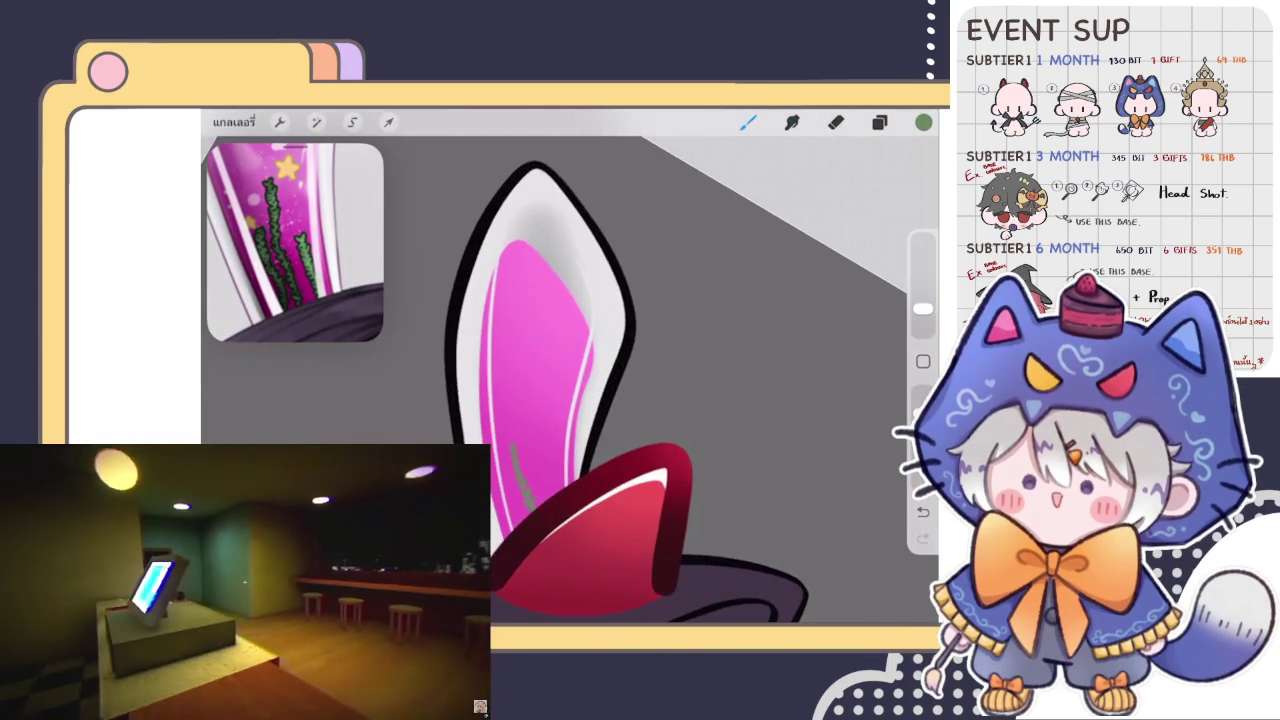
{"action": "scroll", "coordinate": [570, 380], "scroll_direction": "up", "scroll_amount": 2}
{"action": "scroll", "coordinate": [570, 380], "scroll_direction": "up", "scroll_amount": 2}
{"action": "scroll", "coordinate": [570, 380], "scroll_direction": "up", "scroll_amount": 2}
{"action": "scroll", "coordinate": [570, 380], "scroll_direction": "up", "scroll_amount": 3}
{"action": "scroll", "coordinate": [570, 380], "scroll_direction": "up", "scroll_amount": 2}
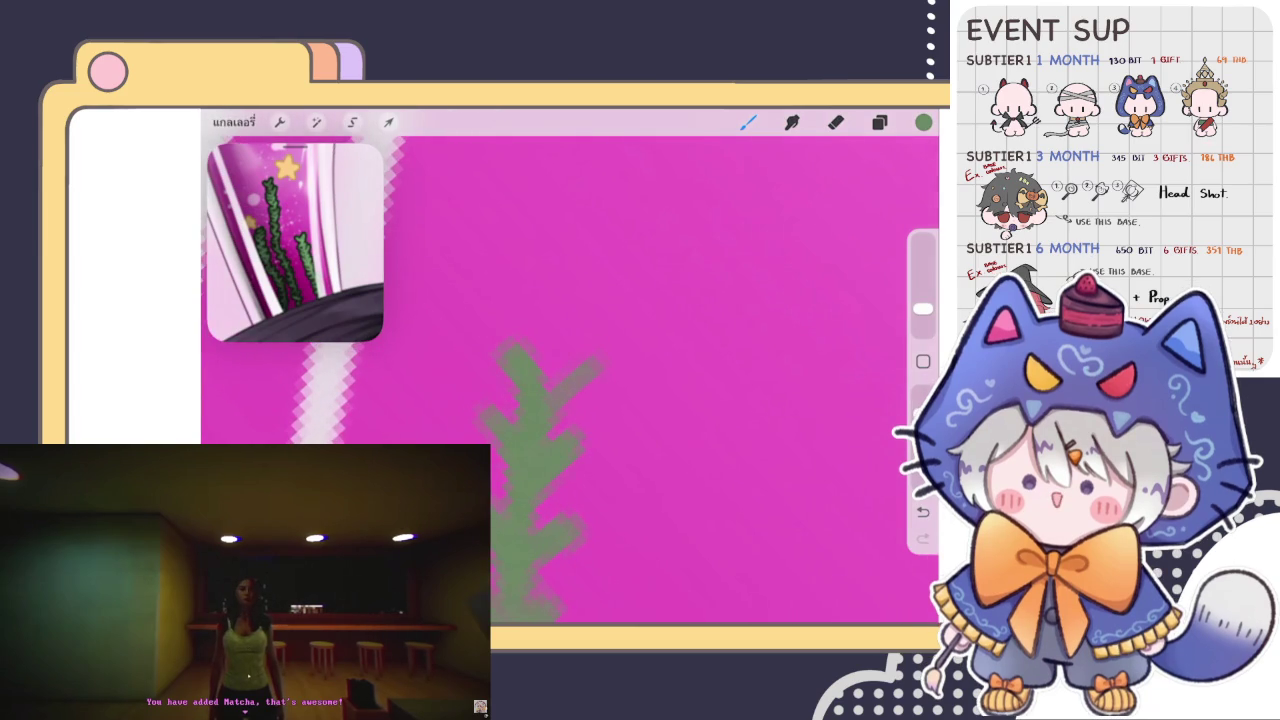
{"action": "key", "text": "ctrl+z"}
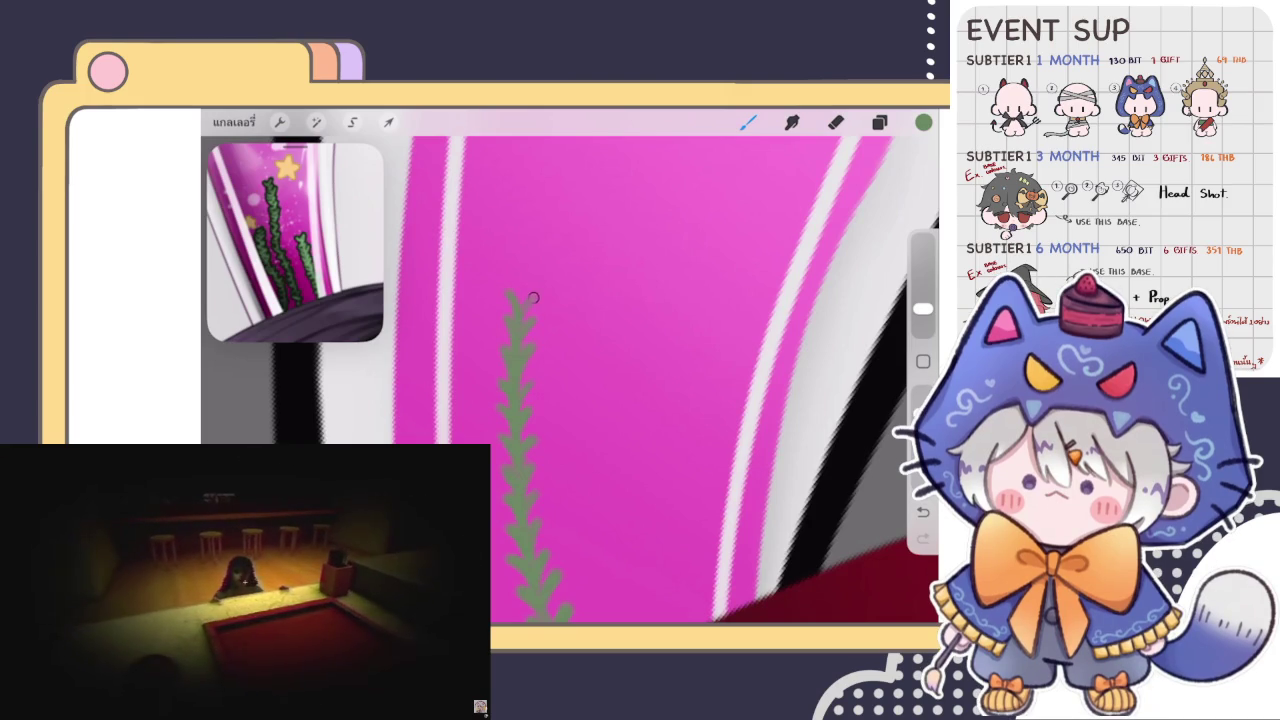
{"action": "left_click_drag", "start_coordinate": [520, 292], "coordinate": [520, 266]}
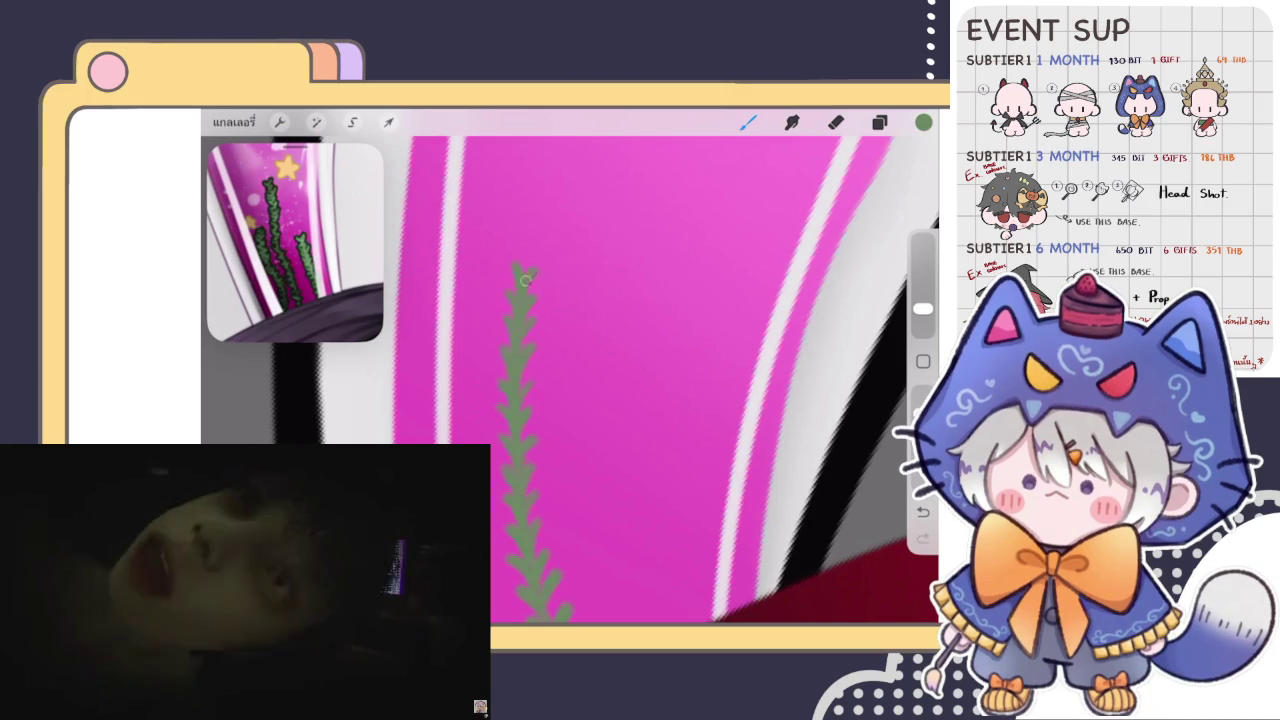
Distort the green seaweed with Transform so it lies along the ear's pink stripe.
{"action": "scroll", "coordinate": [700, 400], "scroll_direction": "down", "scroll_amount": 2}
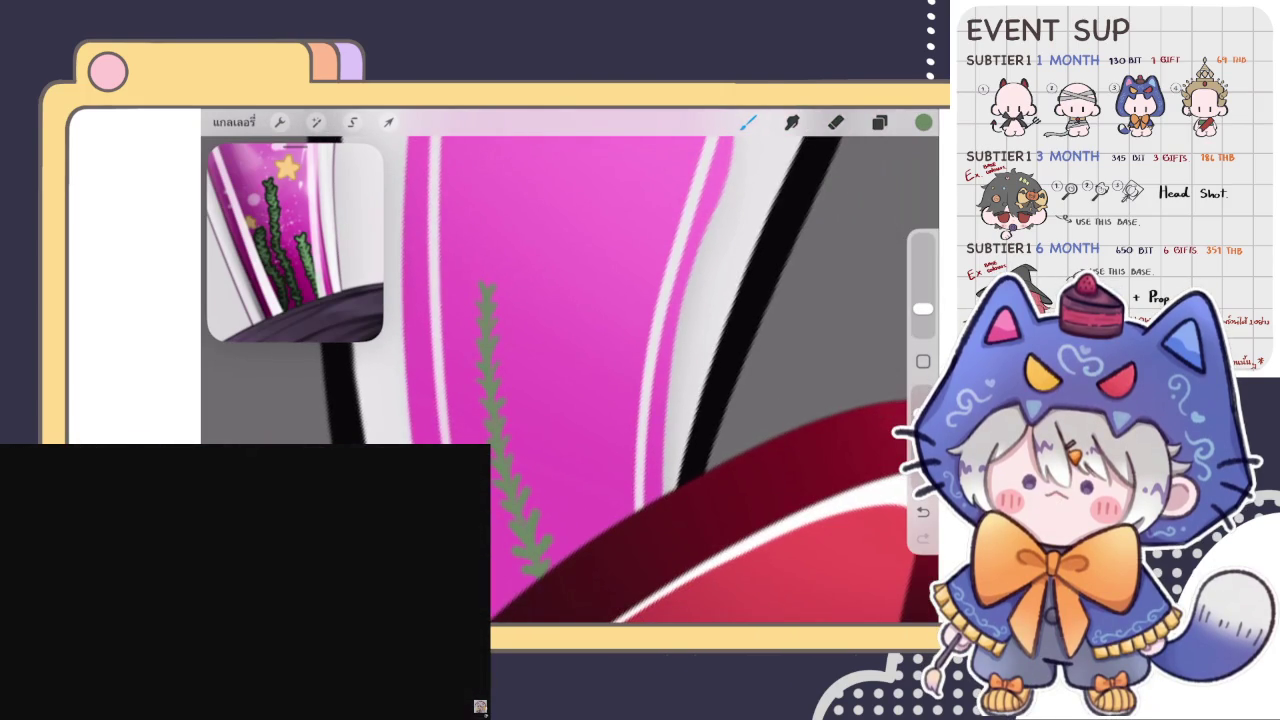
{"action": "scroll", "coordinate": [700, 380], "scroll_direction": "up", "scroll_amount": 5}
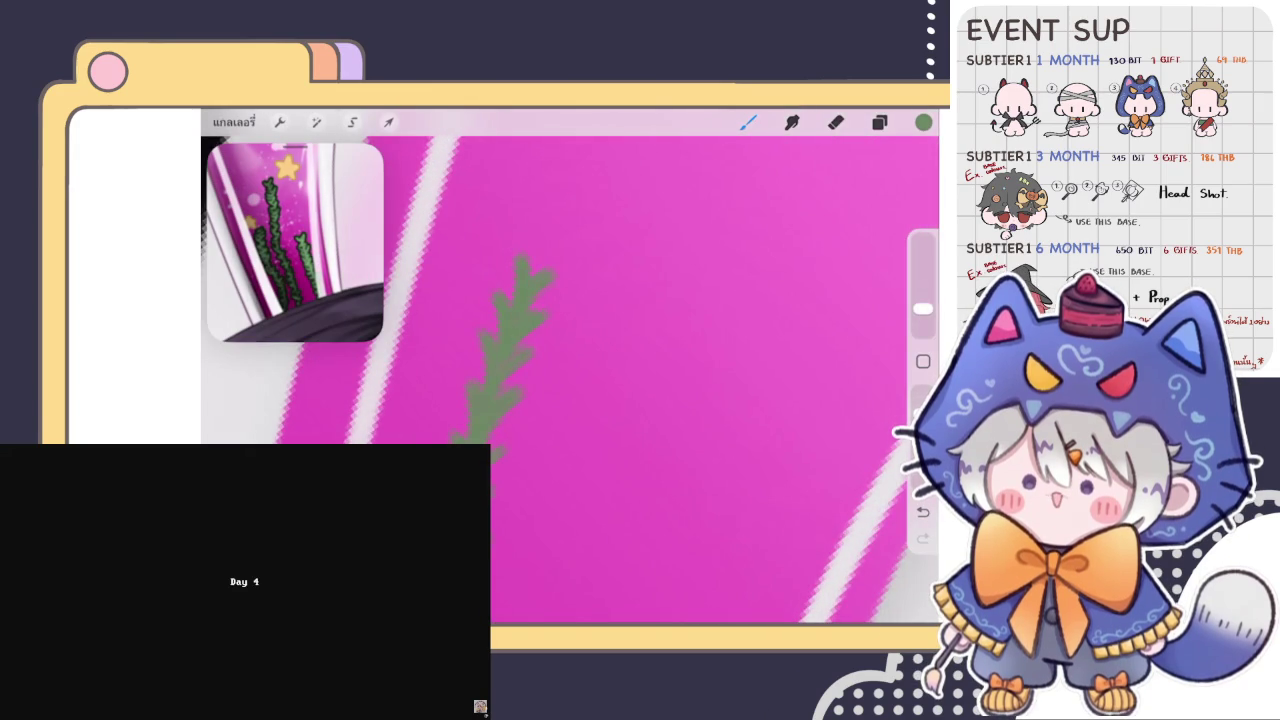
{"action": "scroll", "coordinate": [480, 332], "scroll_direction": "down", "scroll_amount": 2}
{"action": "scroll", "coordinate": [480, 332], "scroll_direction": "down", "scroll_amount": 2}
{"action": "scroll", "coordinate": [480, 332], "scroll_direction": "down", "scroll_amount": 2}
{"action": "scroll", "coordinate": [570, 380], "scroll_direction": "down", "scroll_amount": 3}
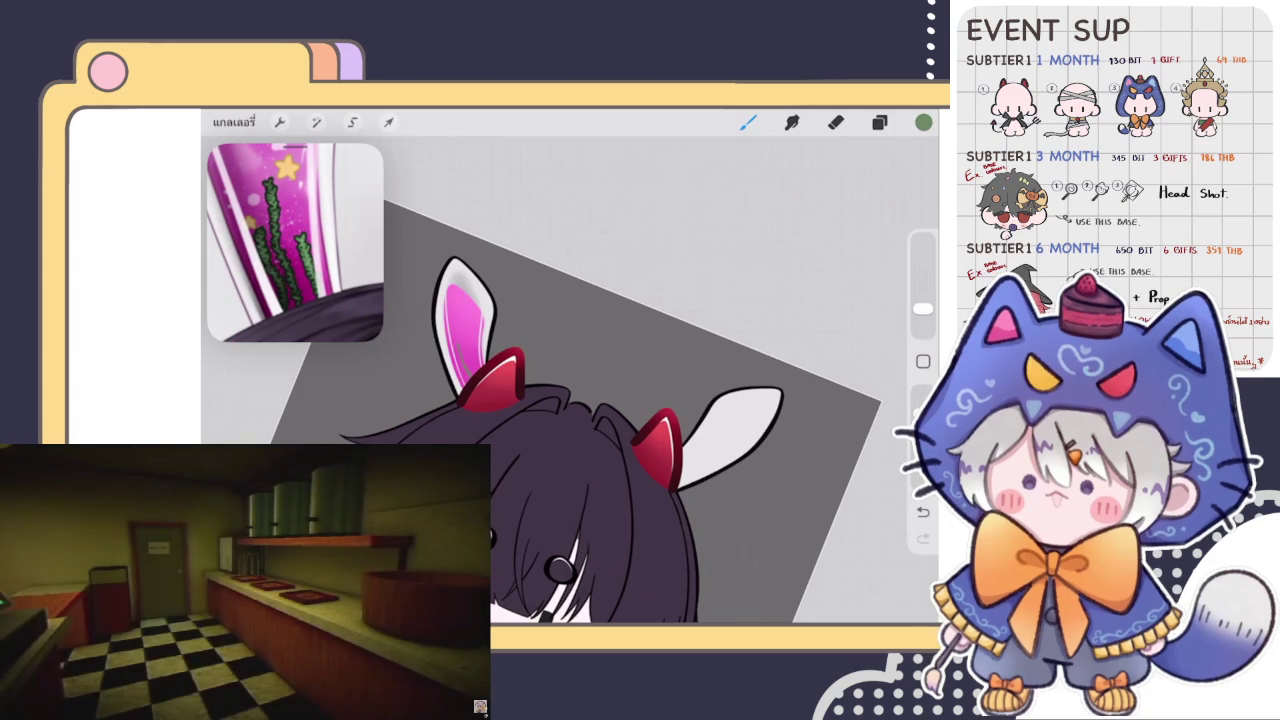
{"action": "scroll", "coordinate": [580, 420], "scroll_direction": "down", "scroll_amount": 3}
{"action": "scroll", "coordinate": [530, 330], "scroll_direction": "up", "scroll_amount": 5}
{"action": "scroll", "coordinate": [530, 330], "scroll_direction": "up", "scroll_amount": 2}
{"action": "scroll", "coordinate": [530, 330], "scroll_direction": "up", "scroll_amount": 2}
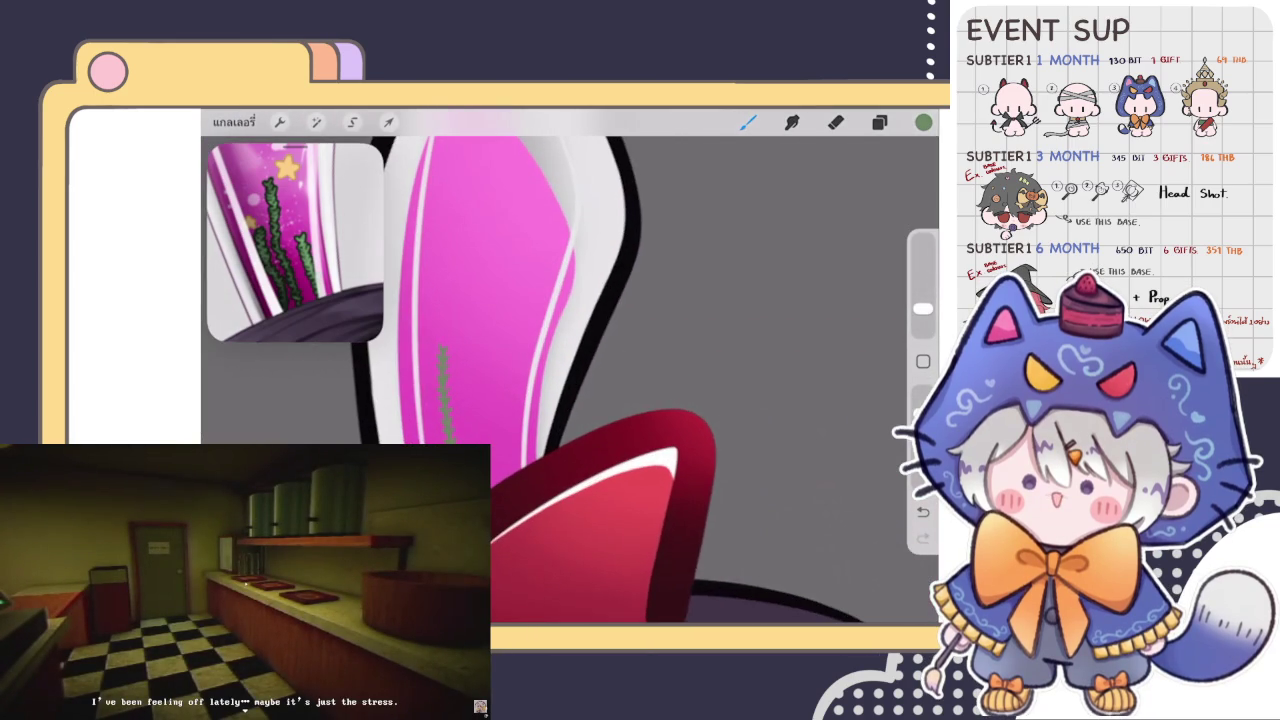
{"action": "left_click", "coordinate": [388, 121]}
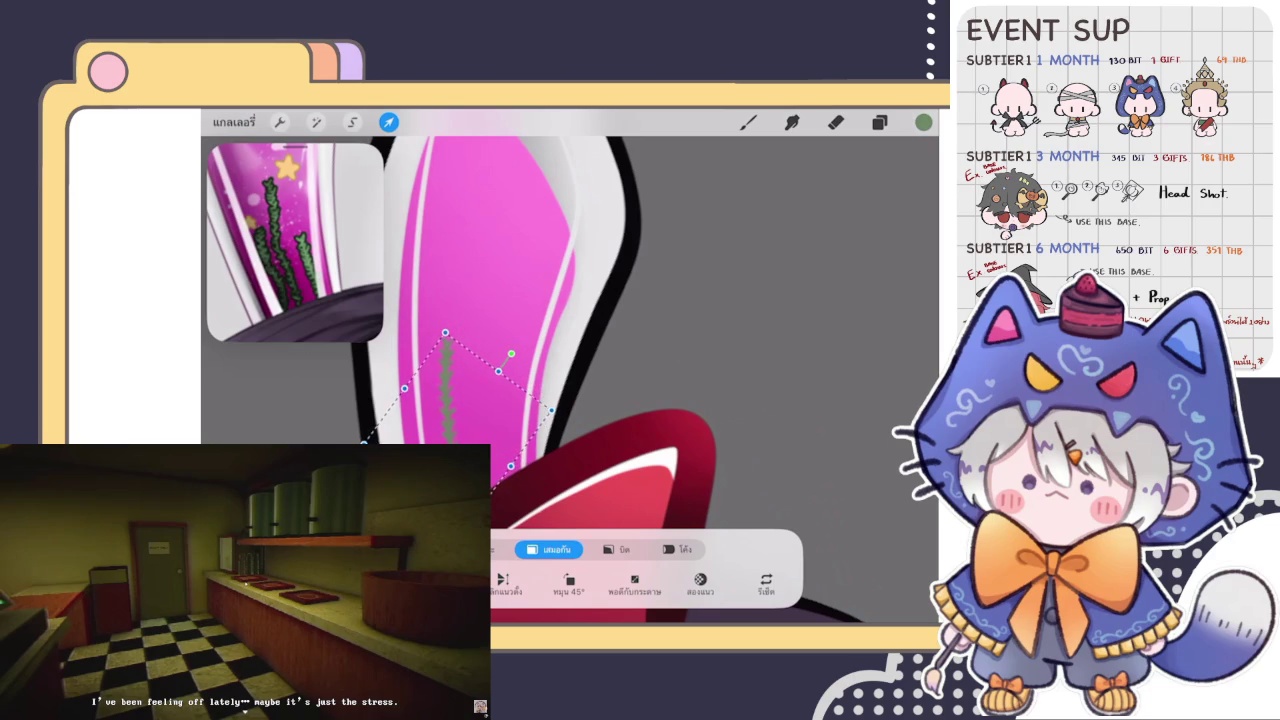
{"action": "scroll", "coordinate": [570, 380], "scroll_direction": "down", "scroll_amount": 3}
{"action": "left_click", "coordinate": [748, 121]}
{"action": "scroll", "coordinate": [570, 380], "scroll_direction": "down", "scroll_amount": 3}
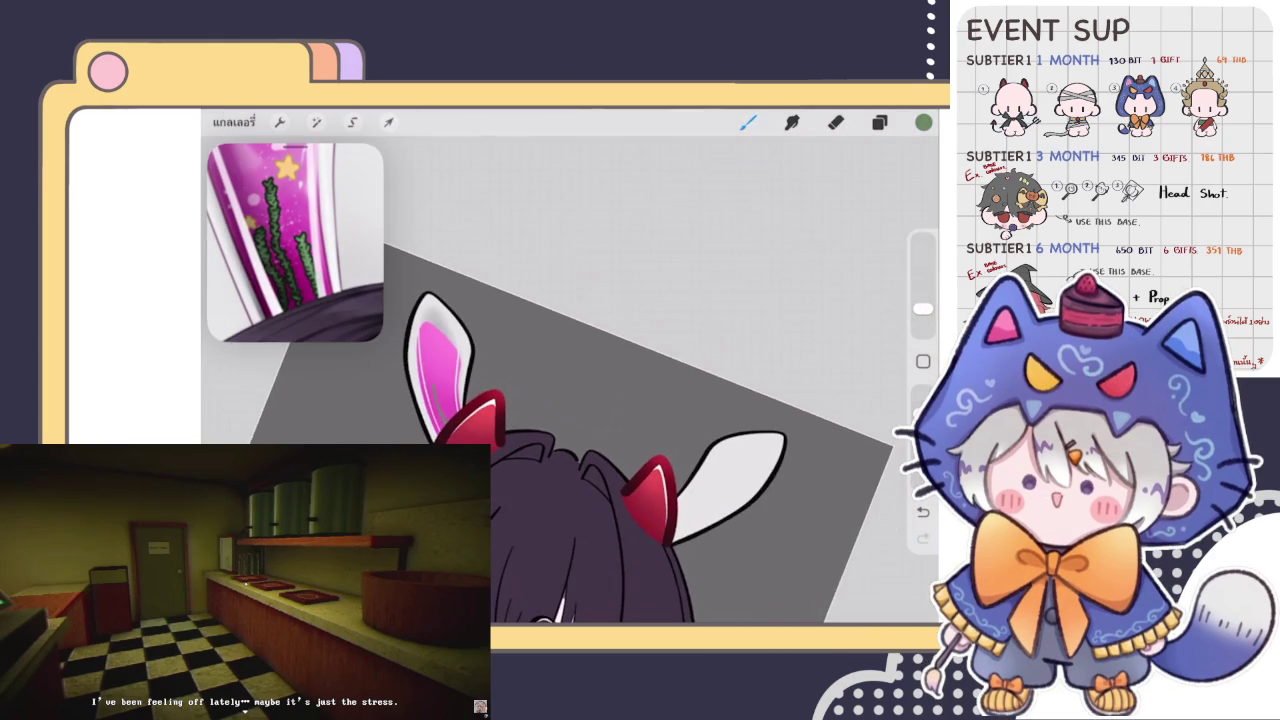
{"action": "scroll", "coordinate": [480, 330], "scroll_direction": "up", "scroll_amount": 2}
{"action": "scroll", "coordinate": [480, 330], "scroll_direction": "up", "scroll_amount": 2}
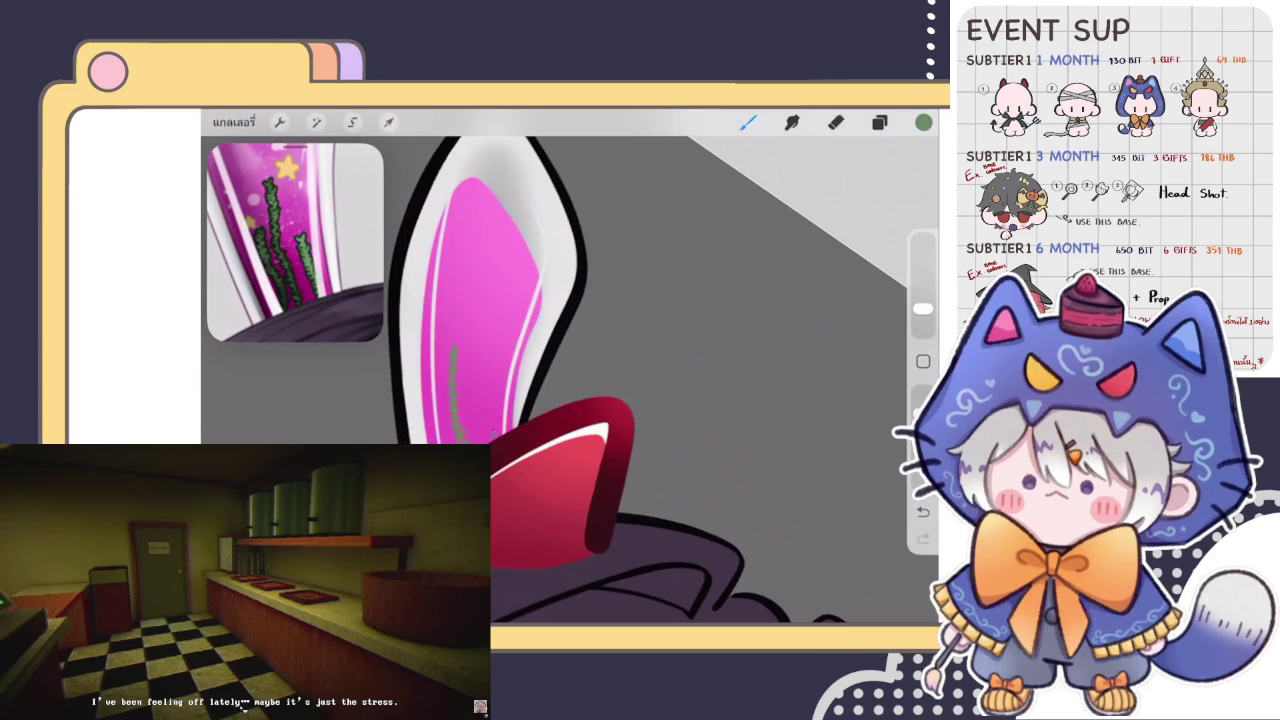
{"action": "scroll", "coordinate": [570, 380], "scroll_direction": "up", "scroll_amount": 2}
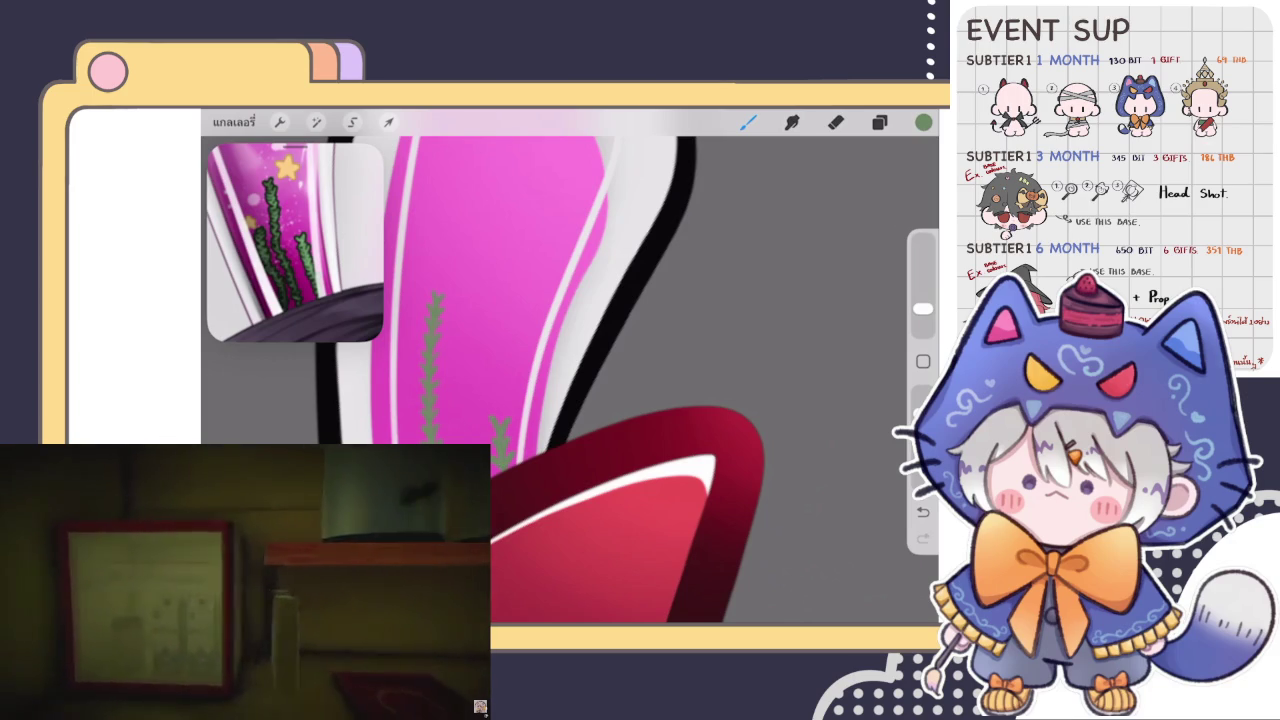
{"action": "left_click_drag", "start_coordinate": [502, 445], "coordinate": [497, 405]}
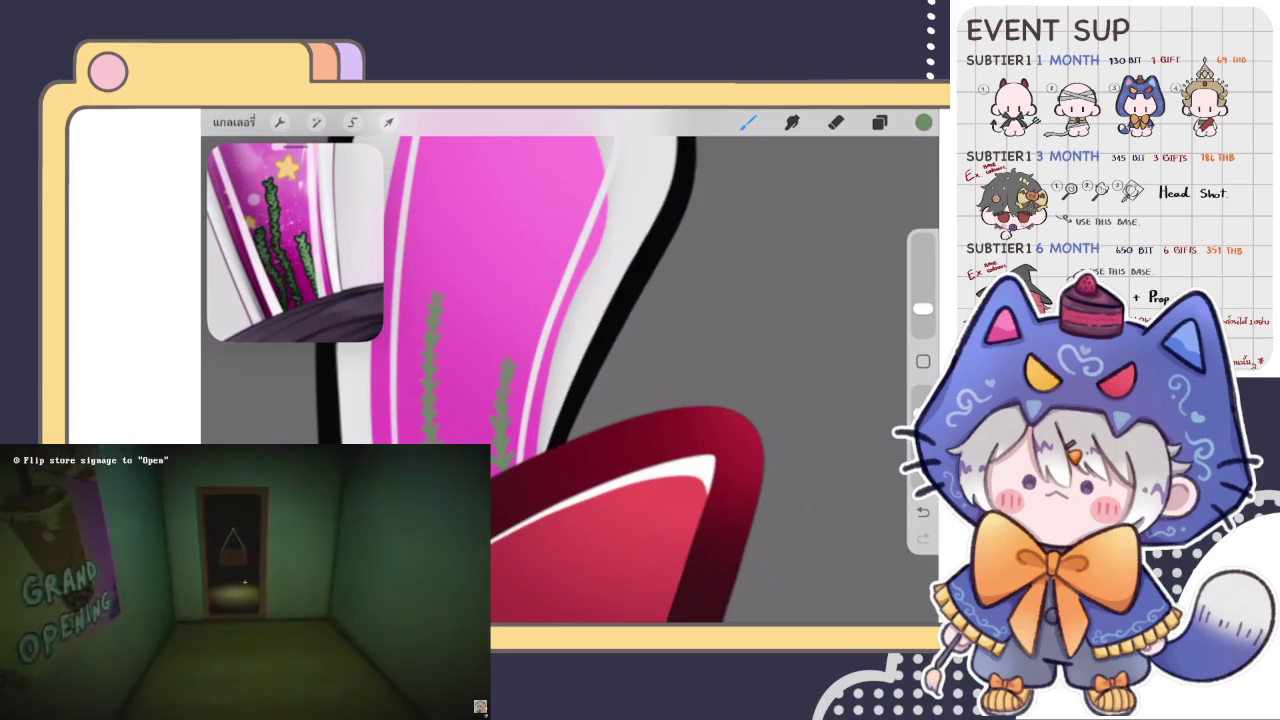
{"action": "scroll", "coordinate": [570, 380], "scroll_direction": "down", "scroll_amount": 3}
{"action": "scroll", "coordinate": [550, 400], "scroll_direction": "down", "scroll_amount": 5}
{"action": "scroll", "coordinate": [550, 450], "scroll_direction": "down", "scroll_amount": 5}
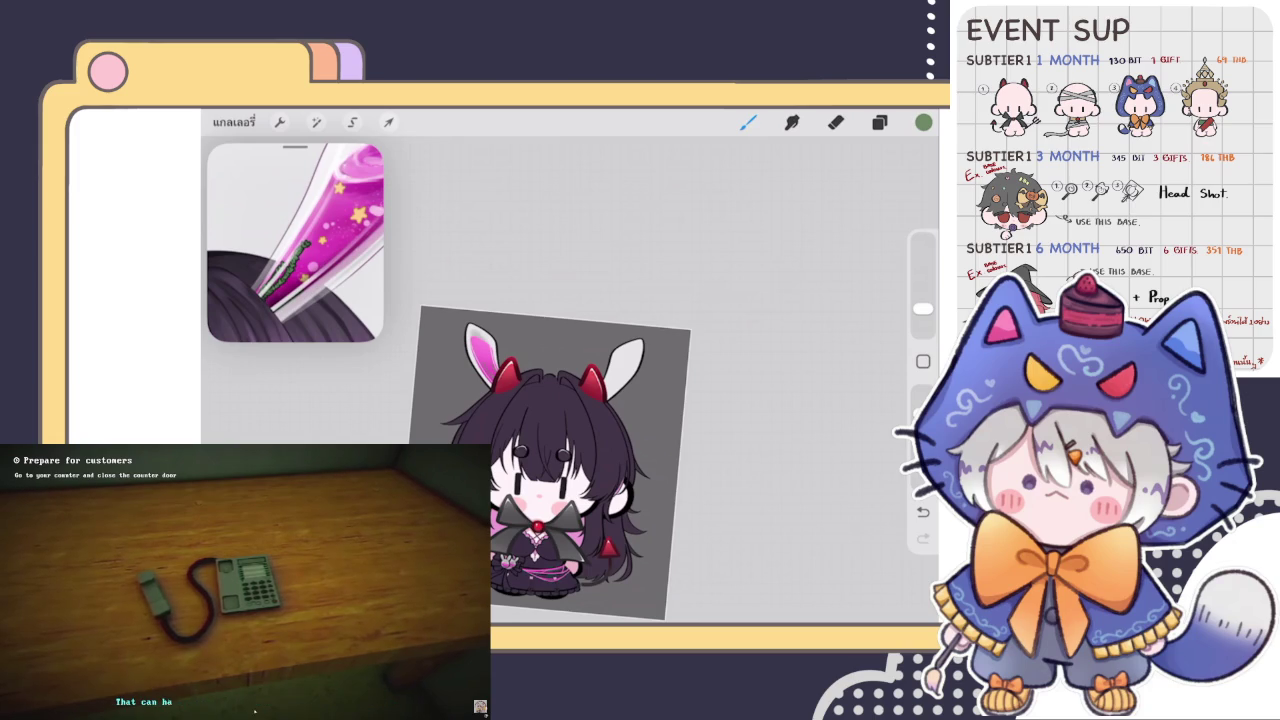
{"action": "scroll", "coordinate": [485, 350], "scroll_direction": "up", "scroll_amount": 5}
{"action": "scroll", "coordinate": [485, 350], "scroll_direction": "up", "scroll_amount": 3}
{"action": "scroll", "coordinate": [485, 350], "scroll_direction": "up", "scroll_amount": 2}
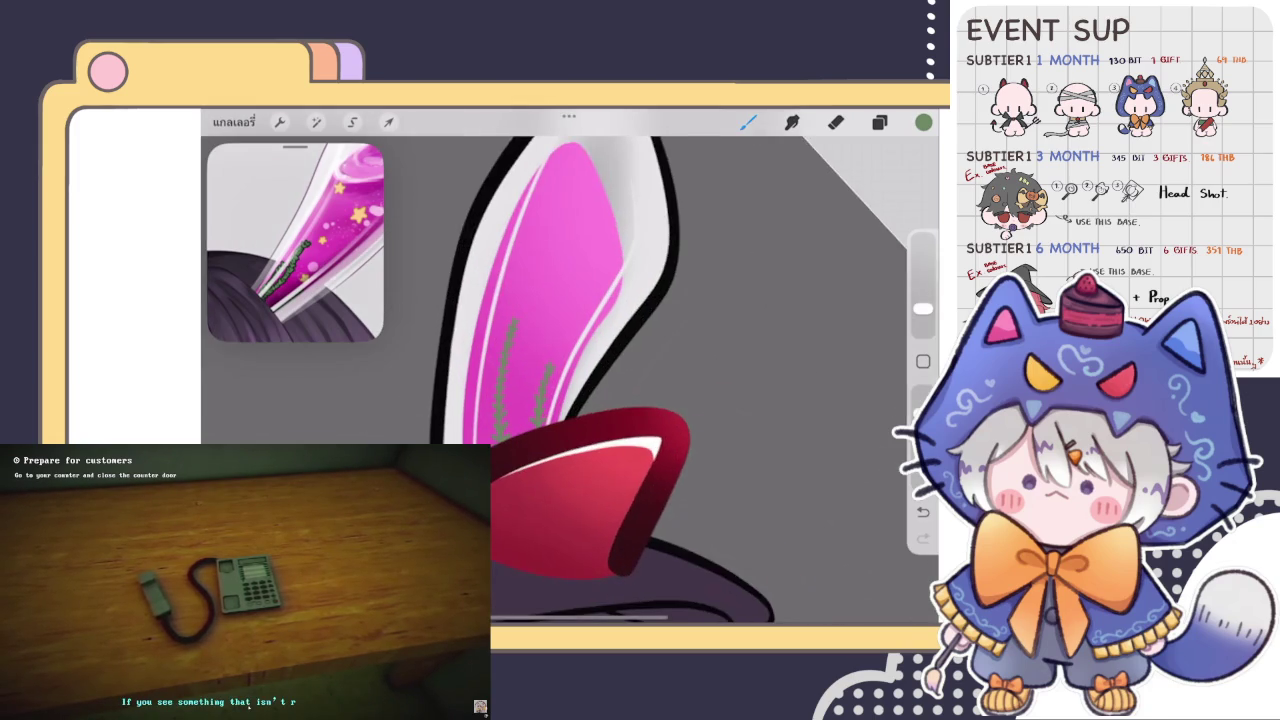
{"action": "scroll", "coordinate": [570, 380], "scroll_direction": "up", "scroll_amount": 2}
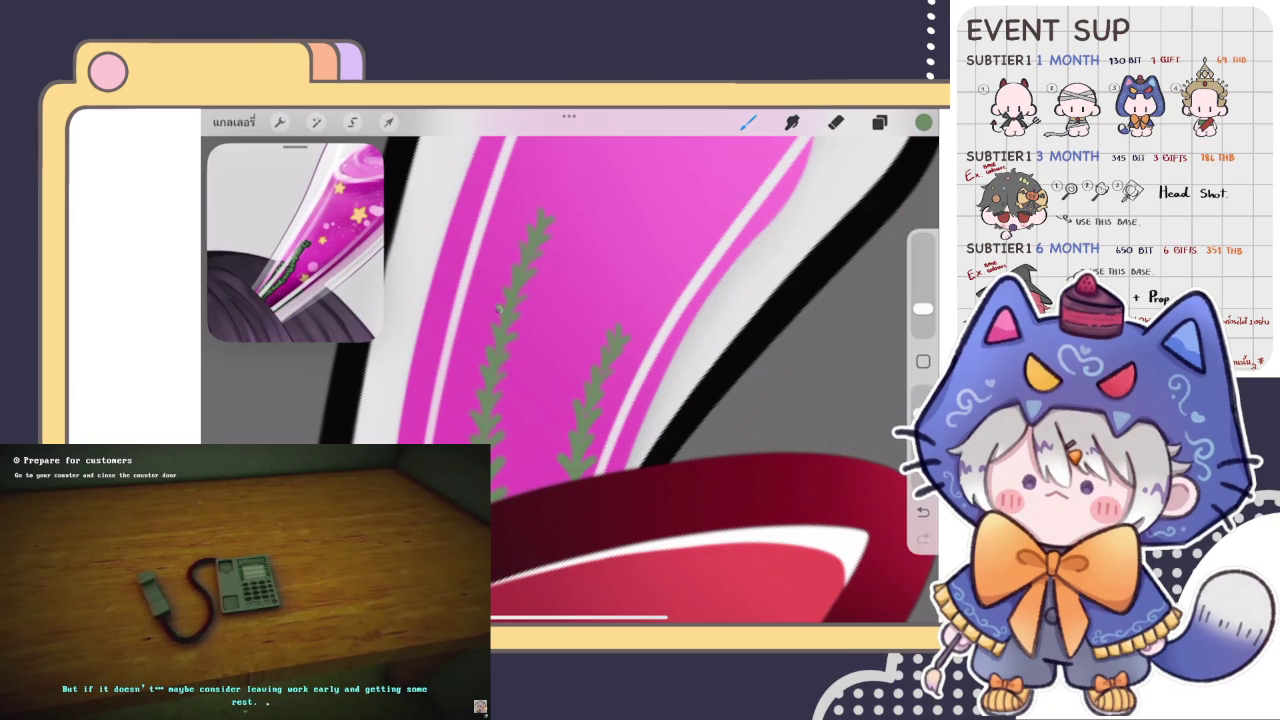
{"action": "scroll", "coordinate": [570, 380], "scroll_direction": "down", "scroll_amount": 3}
{"action": "scroll", "coordinate": [570, 380], "scroll_direction": "down", "scroll_amount": 3}
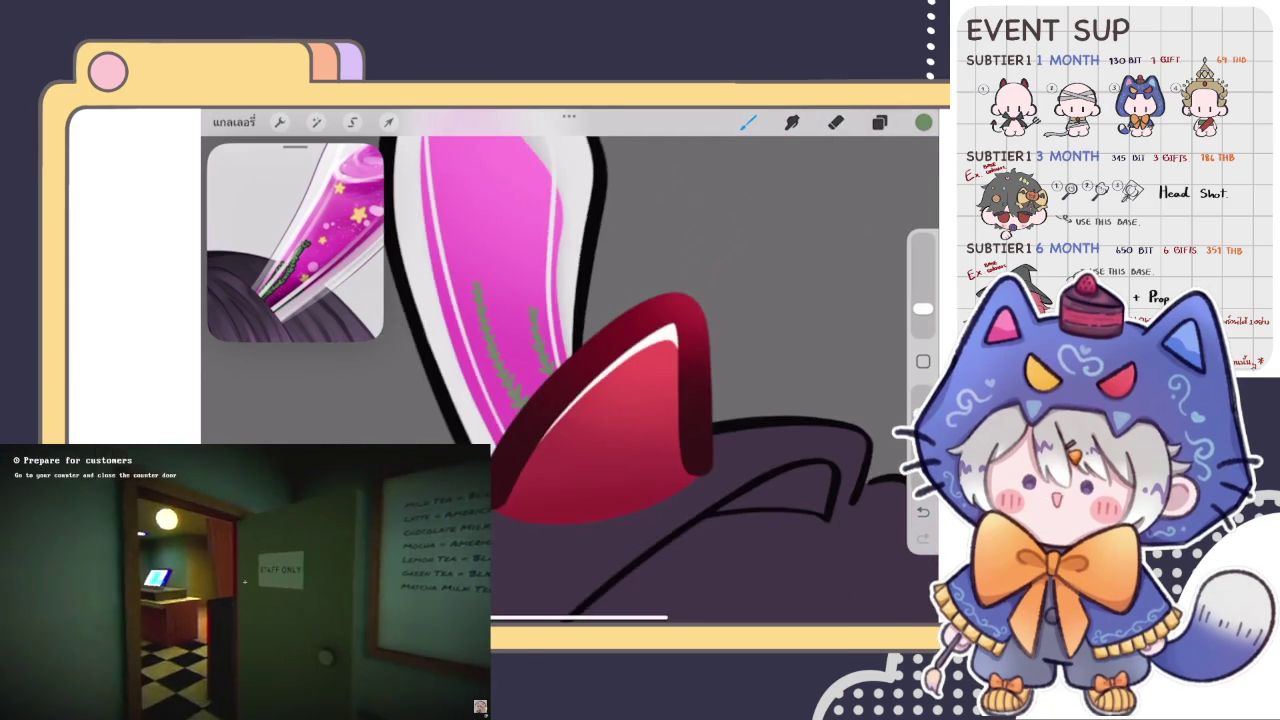
{"action": "scroll", "coordinate": [570, 380], "scroll_direction": "up", "scroll_amount": 3}
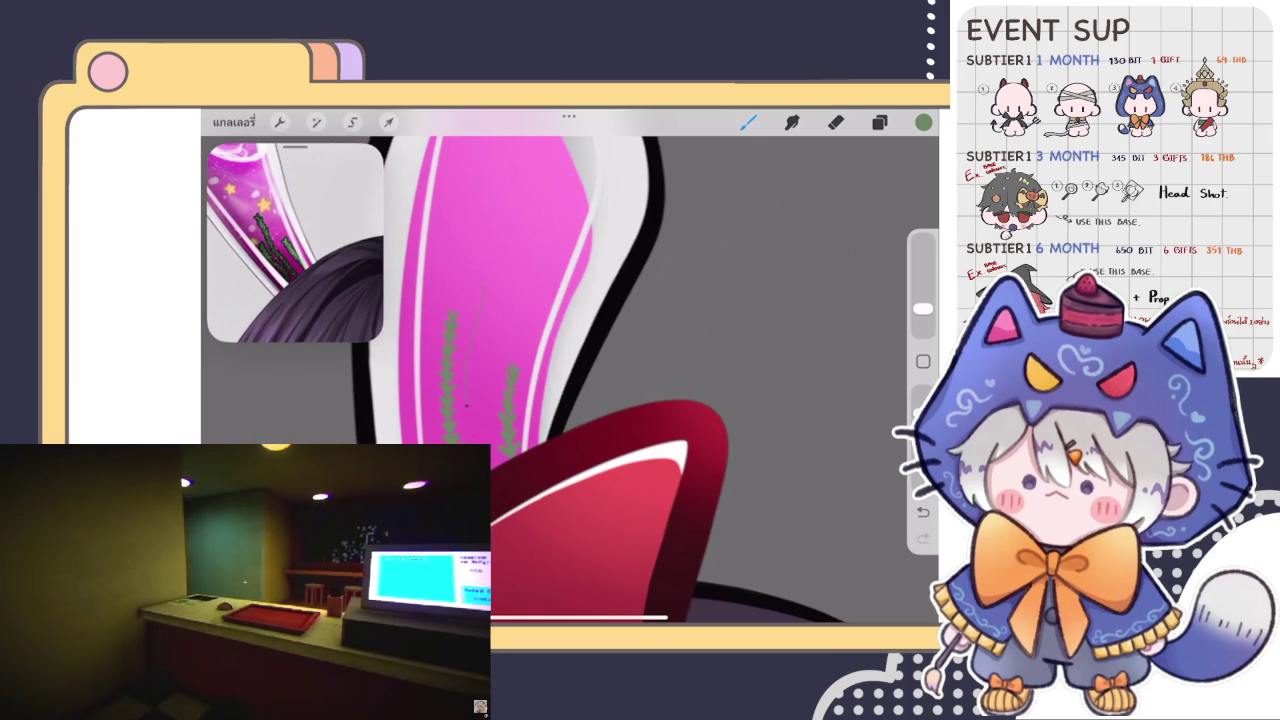
{"action": "scroll", "coordinate": [570, 380], "scroll_direction": "up", "scroll_amount": 2}
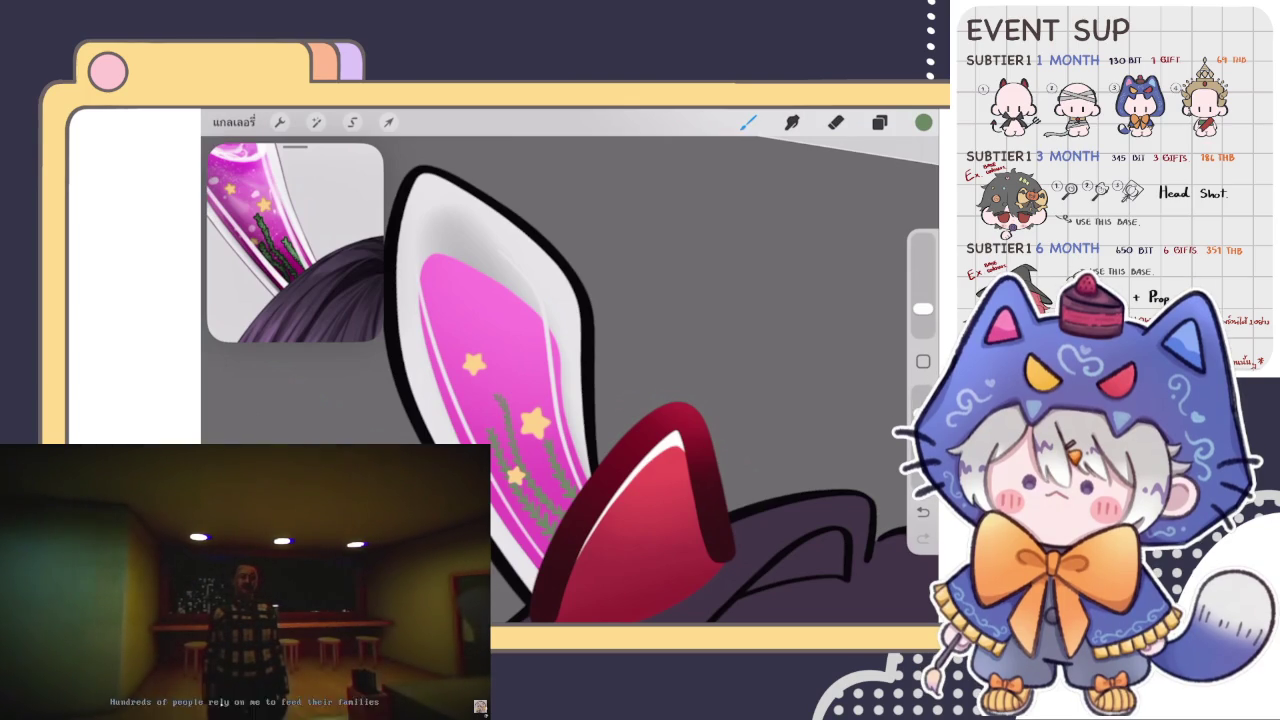
Reposition the copied star and merge it down into star layer 77.
{"action": "left_click", "coordinate": [389, 121]}
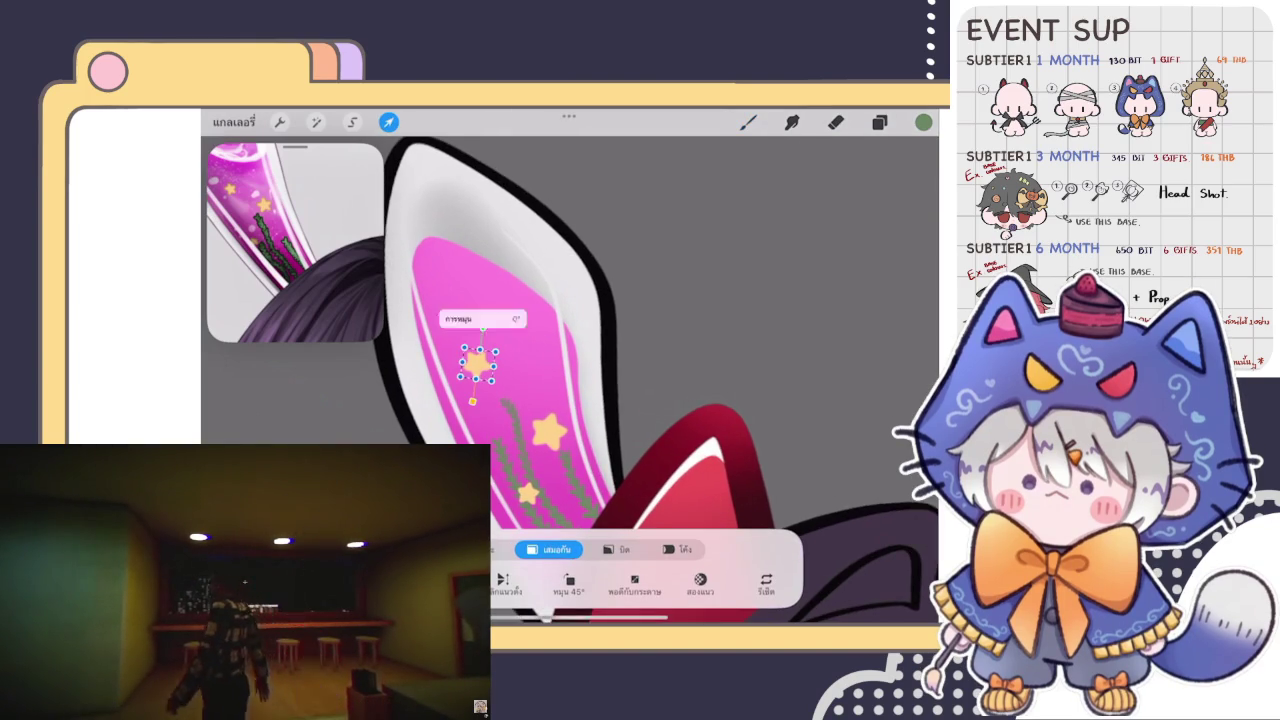
{"action": "left_click", "coordinate": [748, 121]}
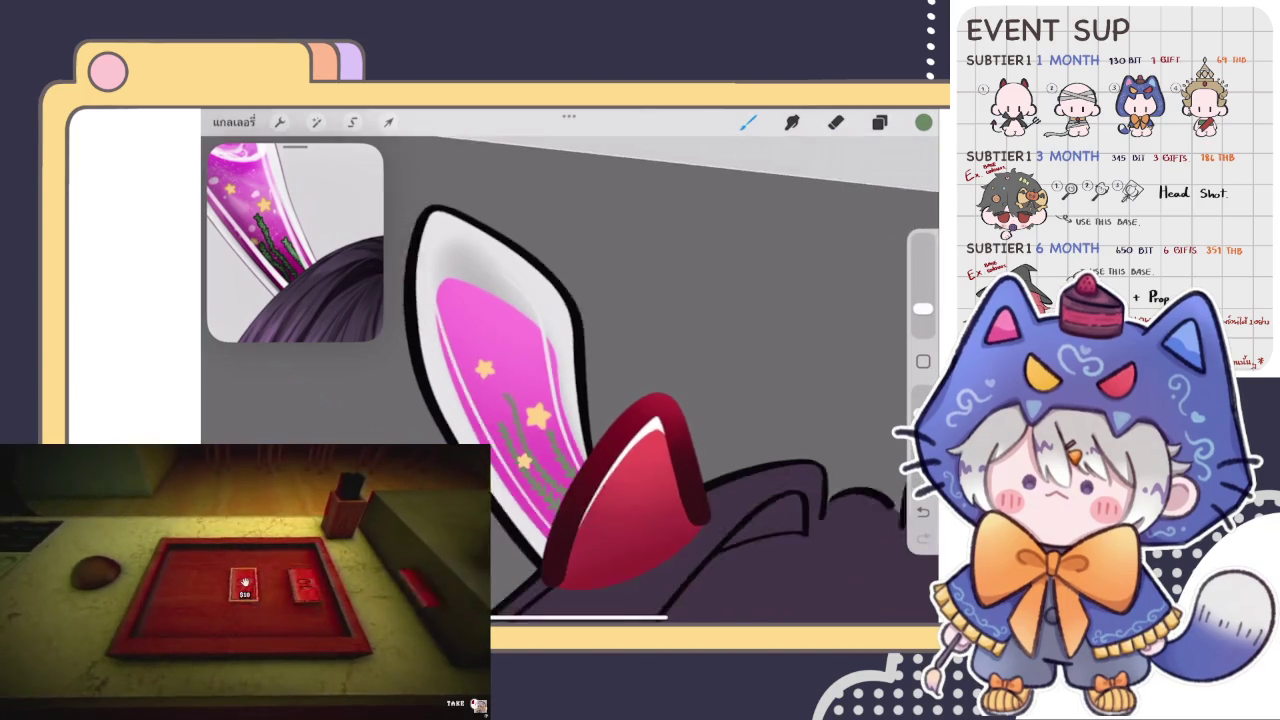
{"action": "left_click", "coordinate": [879, 121]}
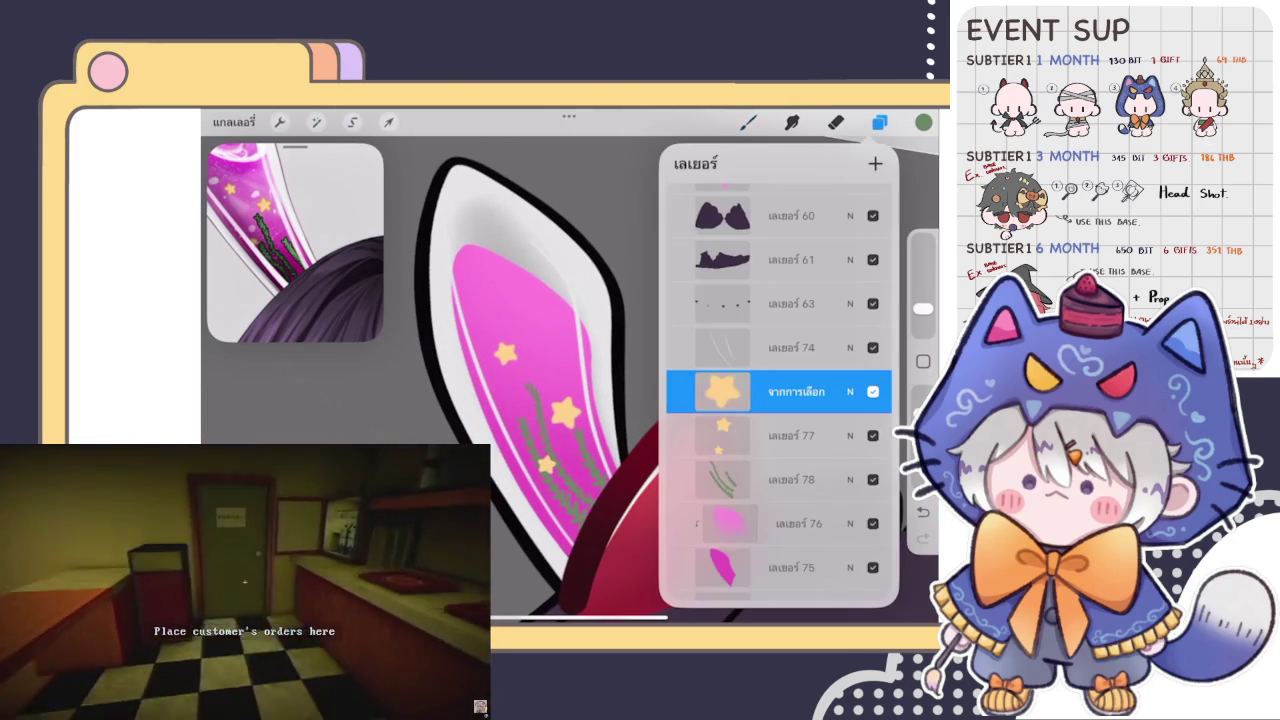
{"action": "left_click", "coordinate": [790, 391]}
{"action": "left_click", "coordinate": [555, 506]}
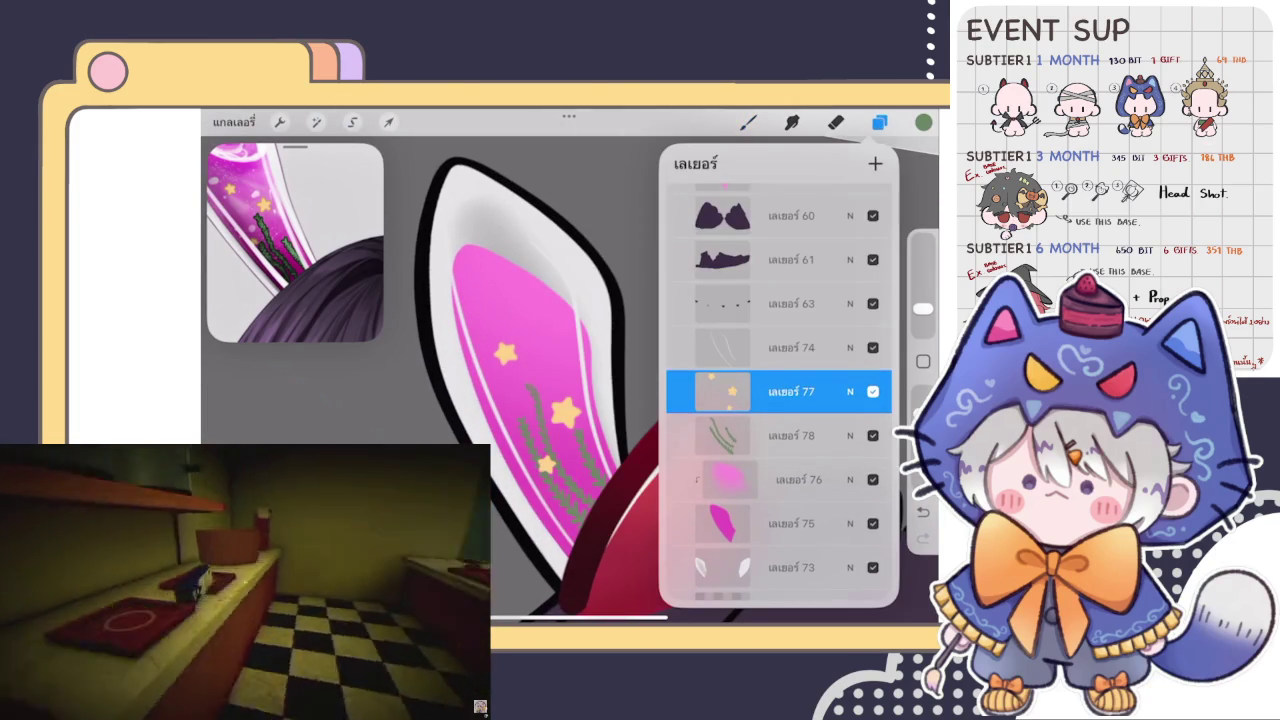
Pick a light pink shade from the magenta hue in Colours.
{"action": "left_click", "coordinate": [923, 121]}
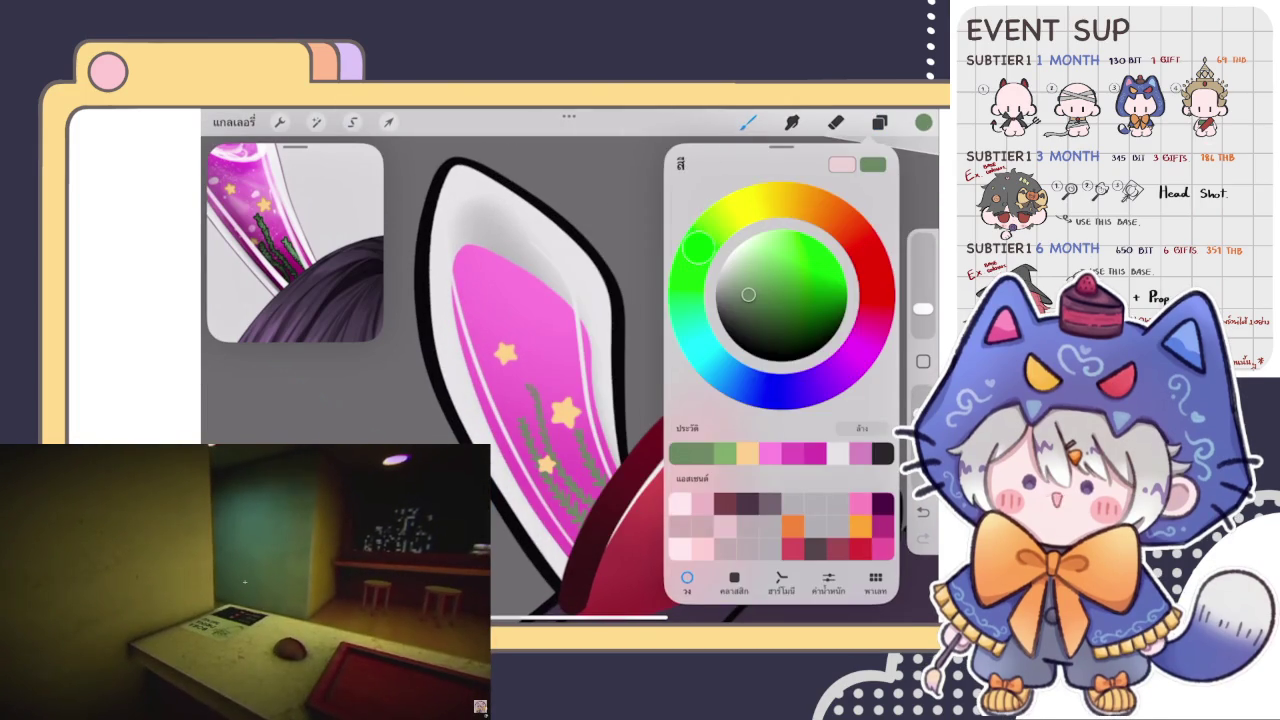
{"action": "left_click", "coordinate": [872, 322]}
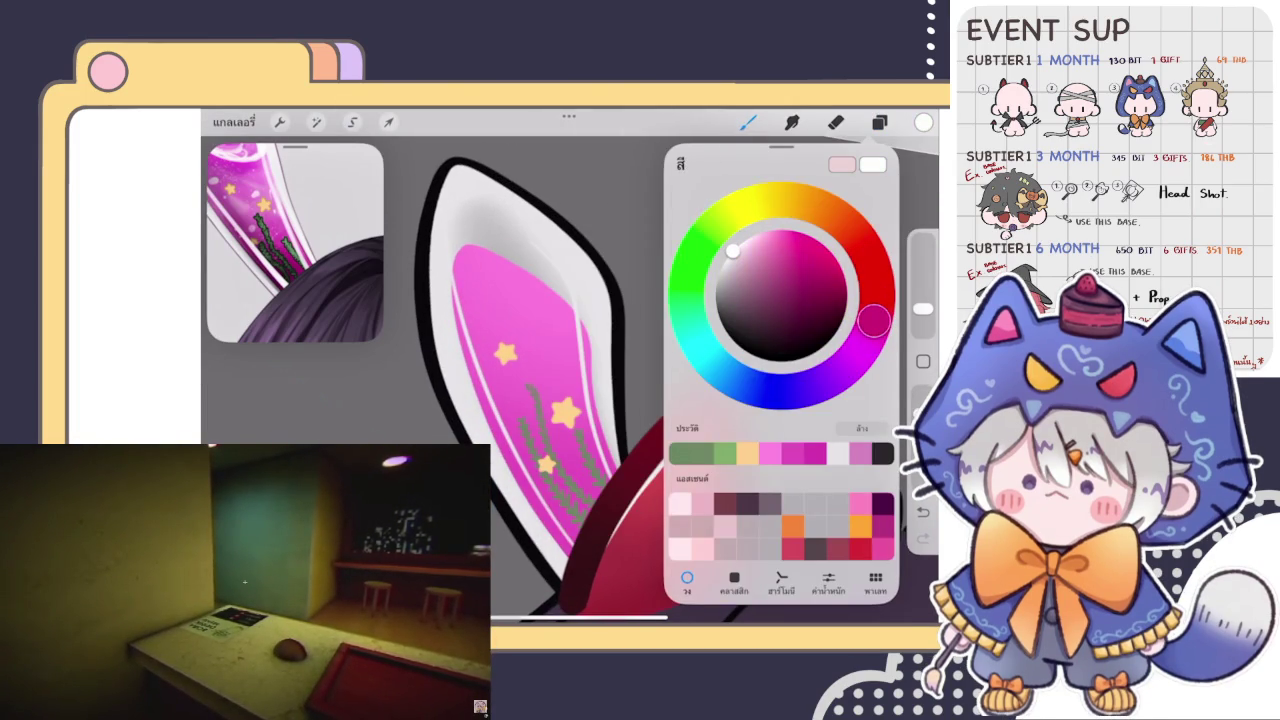
{"action": "left_click_drag", "start_coordinate": [733, 251], "coordinate": [748, 241]}
Dab several light pink bubble dots of varying size over the pink ear.
{"action": "left_click", "coordinate": [486, 317]}
{"action": "scroll", "coordinate": [560, 380], "scroll_direction": "up", "scroll_amount": 3}
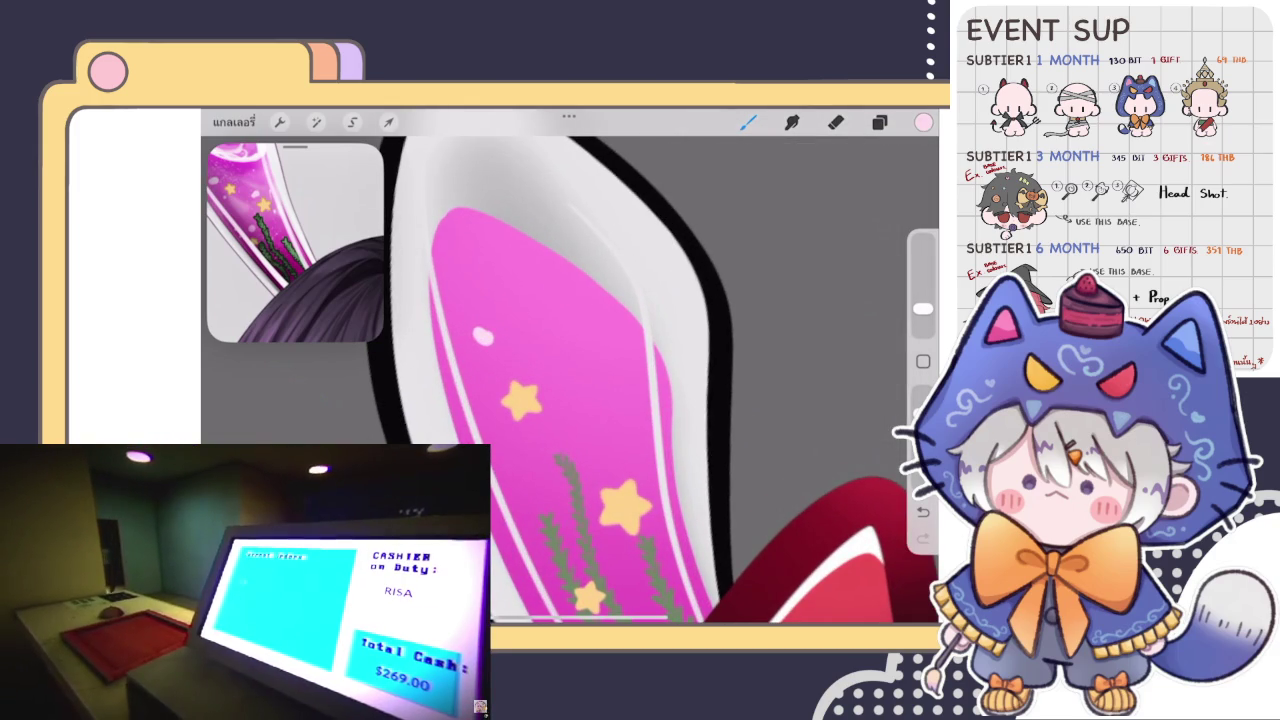
{"action": "left_click_drag", "start_coordinate": [587, 389], "coordinate": [602, 385]}
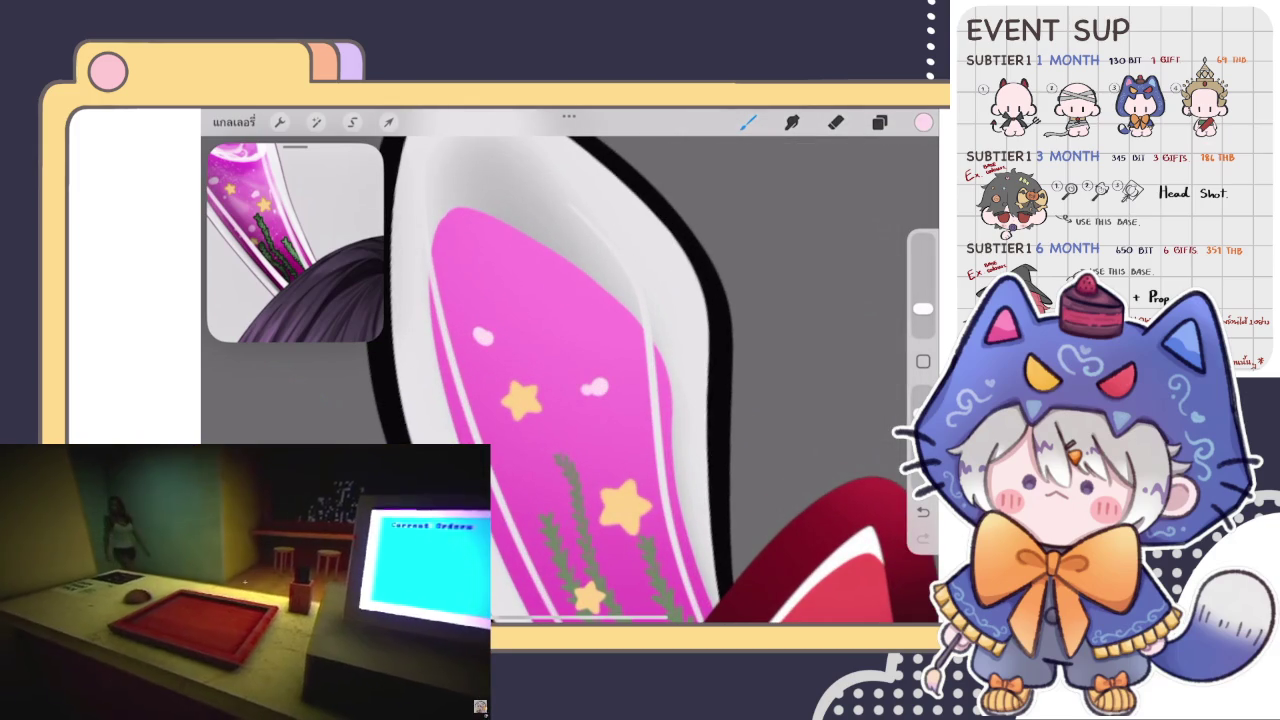
{"action": "left_click", "coordinate": [522, 476]}
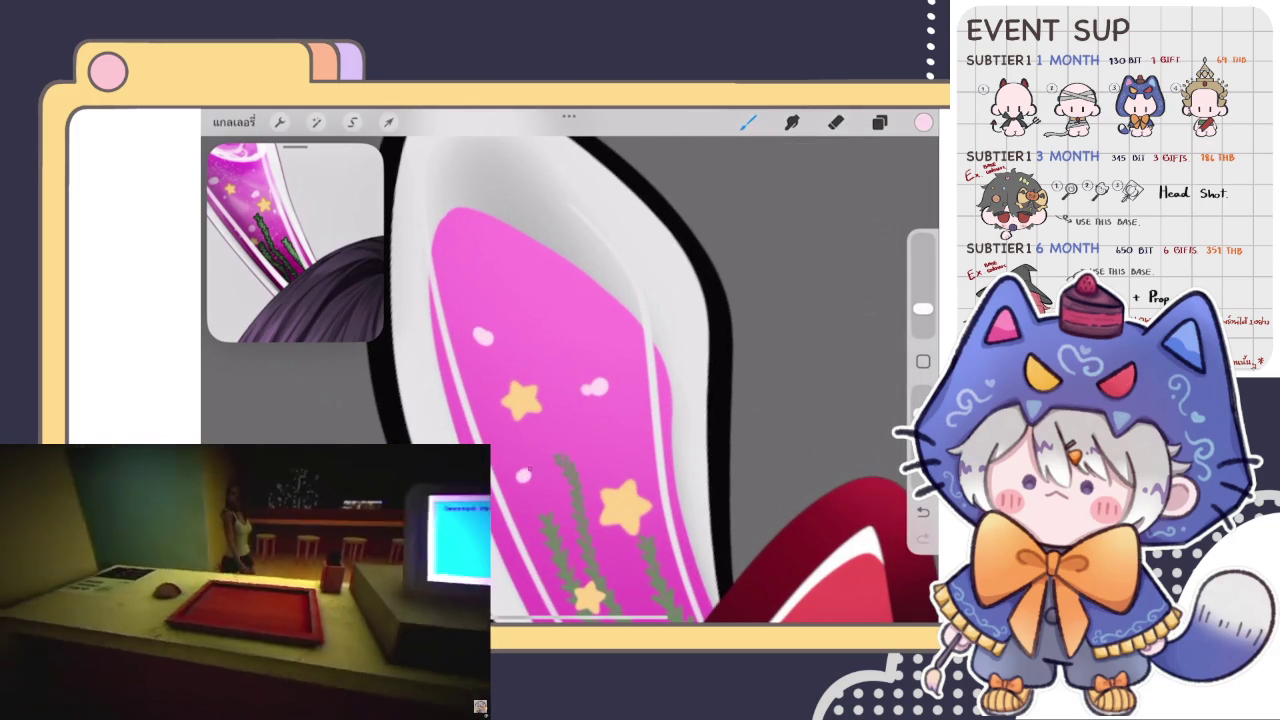
{"action": "left_click", "coordinate": [631, 448]}
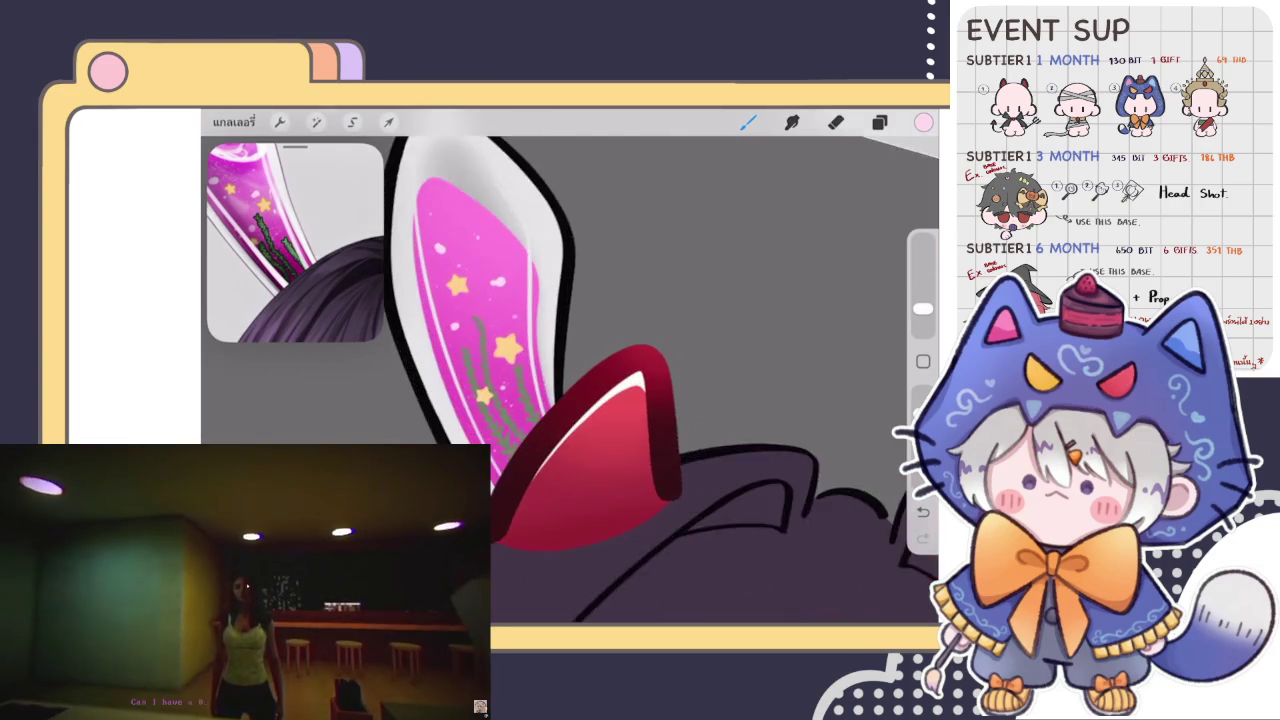
Select green sprig layer 78, trying a clipping mask and then undoing it.
{"action": "left_click", "coordinate": [879, 122]}
{"action": "left_click", "coordinate": [790, 479]}
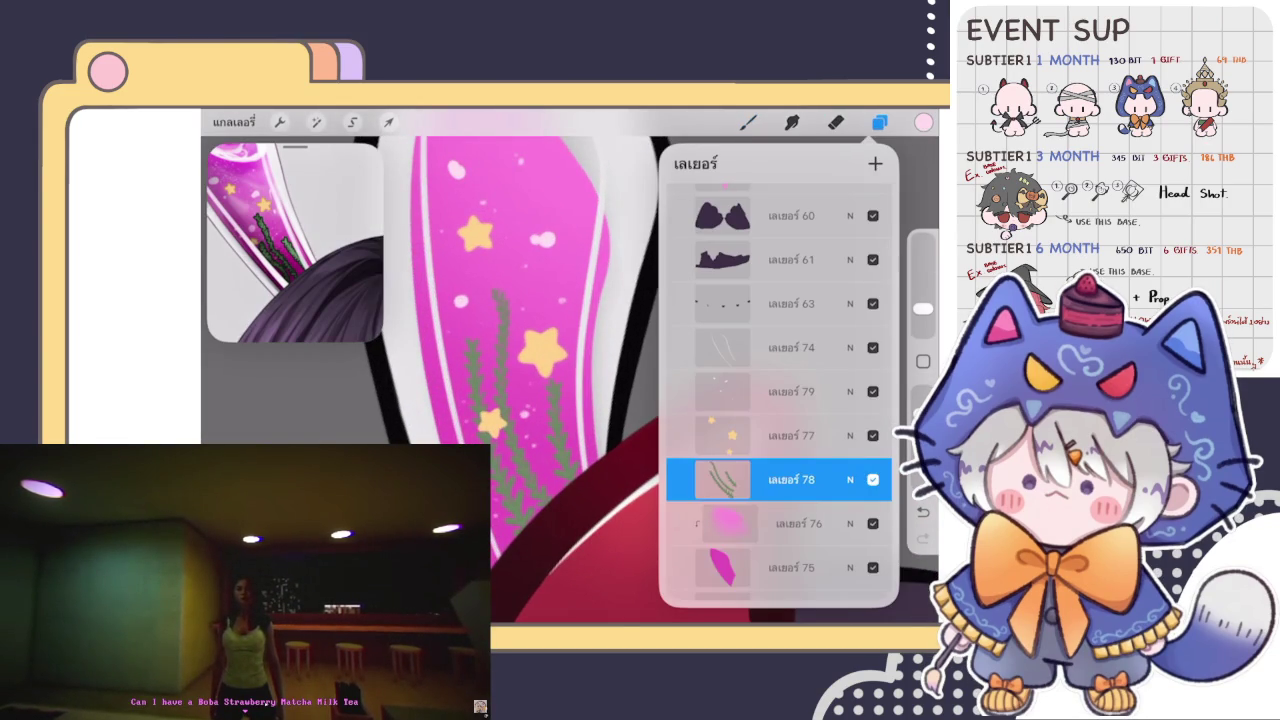
{"action": "left_click", "coordinate": [790, 479]}
{"action": "left_click", "coordinate": [580, 495]}
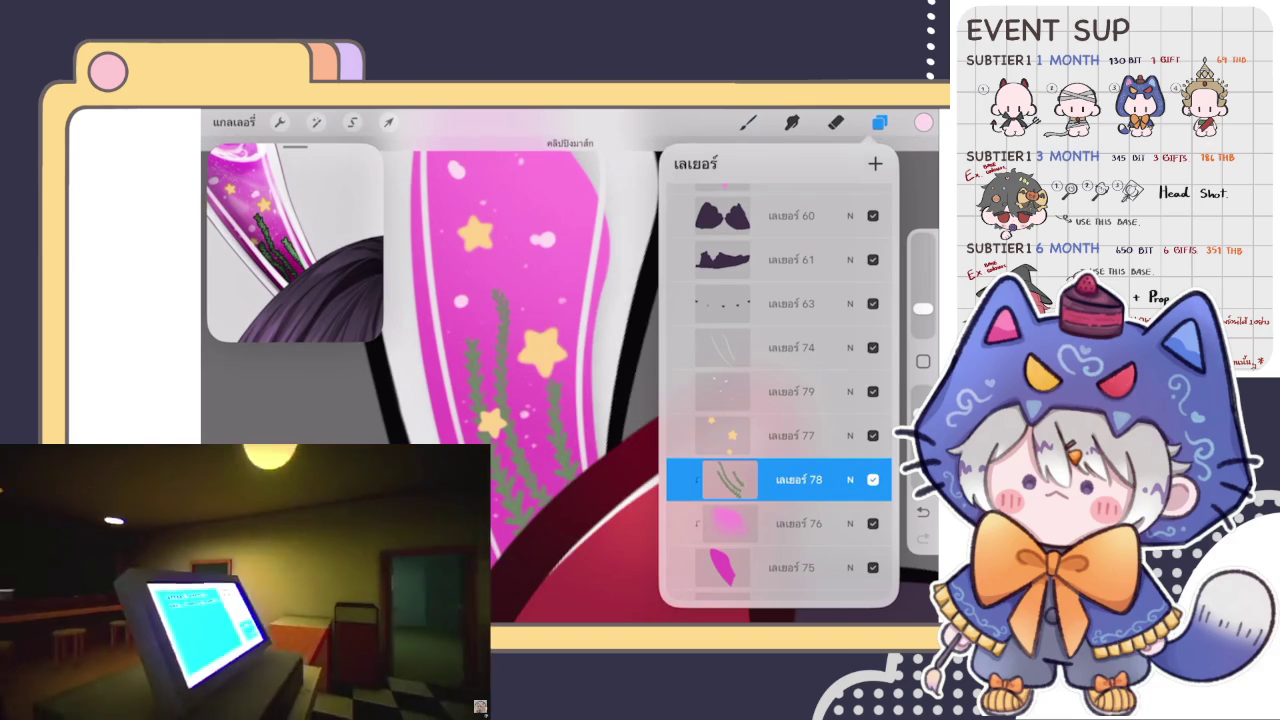
{"action": "key", "text": "ctrl+z"}
{"action": "left_click", "coordinate": [790, 479]}
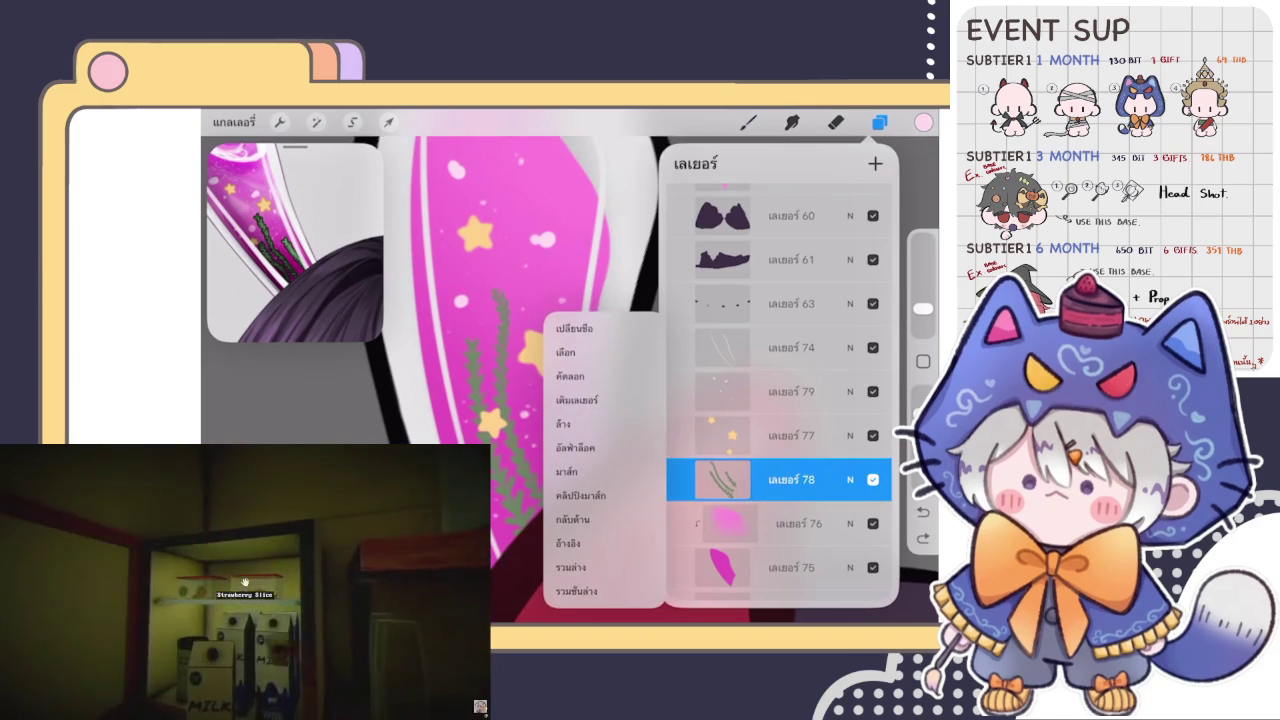
{"action": "left_click", "coordinate": [790, 479]}
Choose the ink blending brush at 4% size and sample the sprigs' green.
{"action": "left_click", "coordinate": [748, 122]}
{"action": "left_click", "coordinate": [800, 264]}
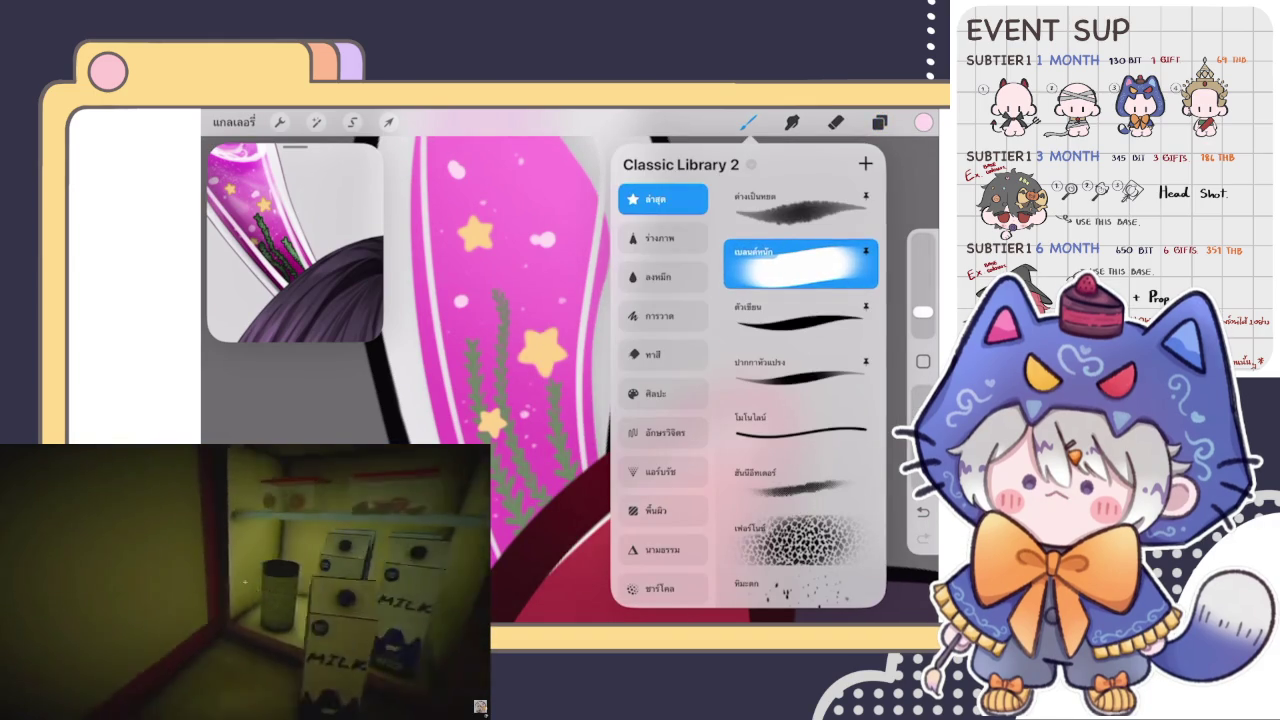
{"action": "left_click_drag", "start_coordinate": [922, 309], "coordinate": [922, 312]}
{"action": "mouse_move", "coordinate": [521, 425]}
{"action": "left_mouse_down"}
{"action": "mouse_move", "coordinate": [514, 343]}
{"action": "mouse_move", "coordinate": [491, 329]}
{"action": "mouse_move", "coordinate": [503, 325]}
{"action": "left_mouse_up"}
{"action": "left_click", "coordinate": [923, 122]}
{"action": "left_click", "coordinate": [499, 255]}
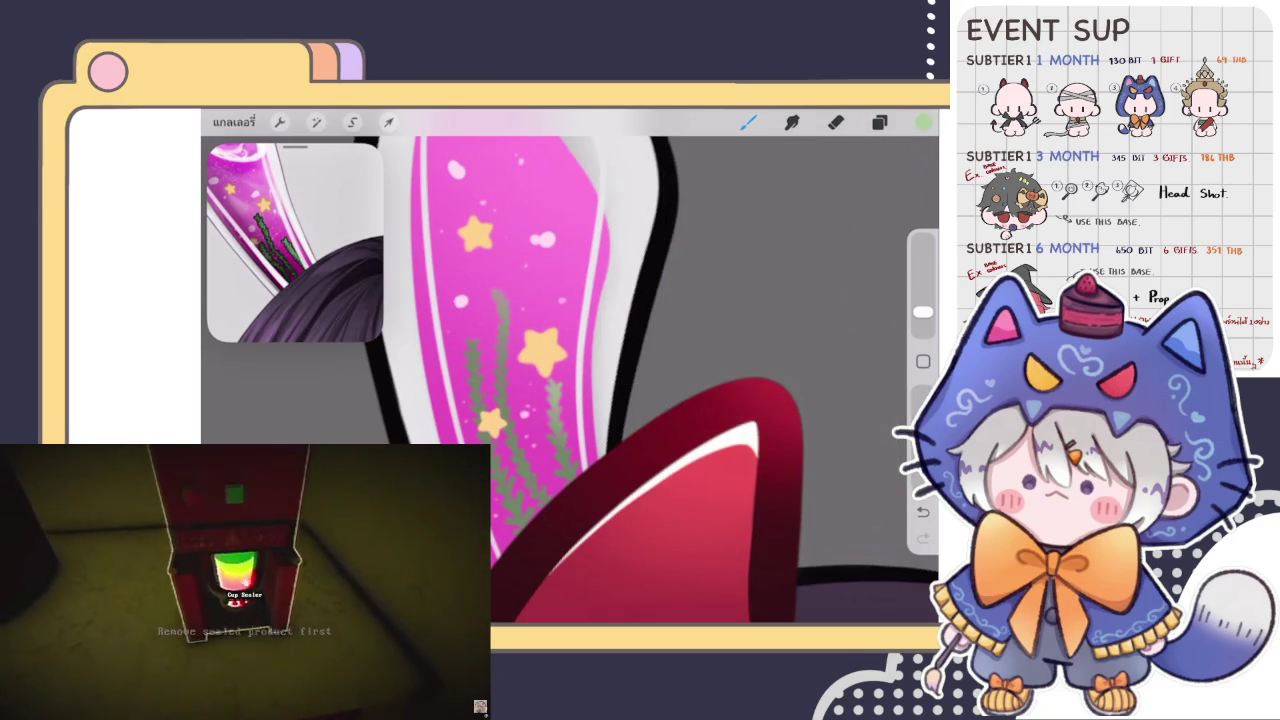
{"action": "left_click", "coordinate": [923, 122]}
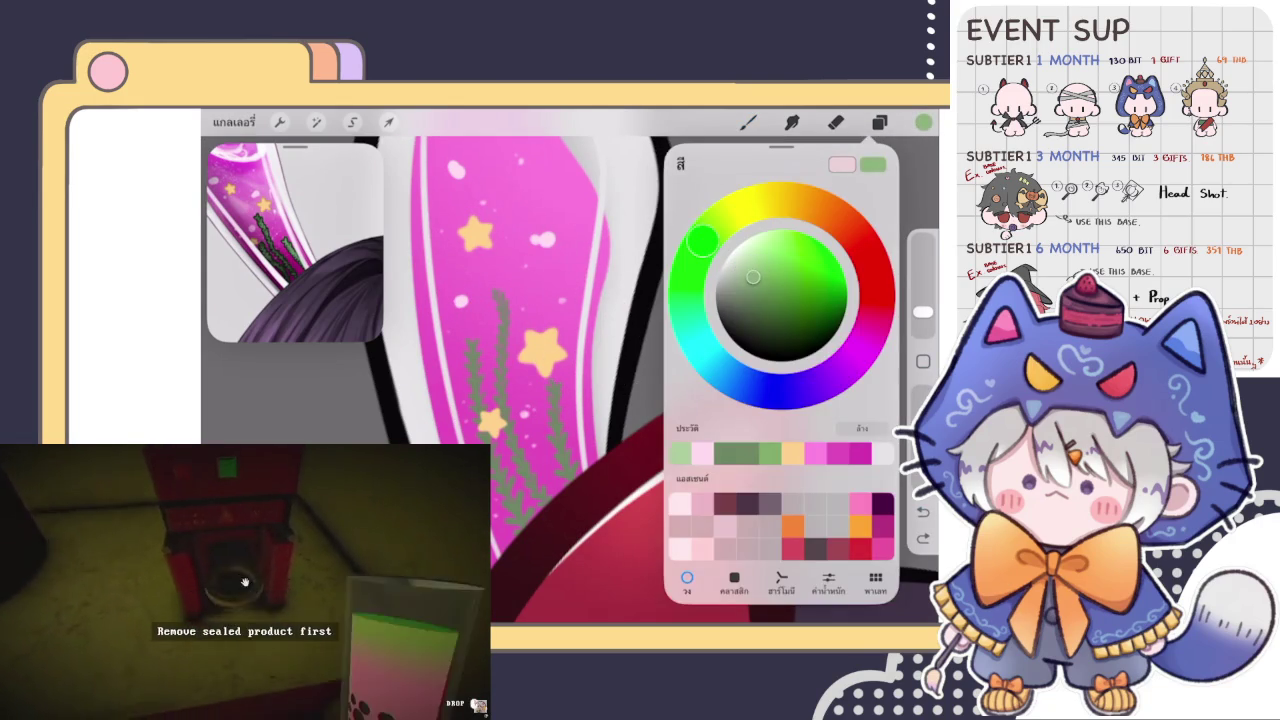
{"action": "left_click", "coordinate": [514, 252]}
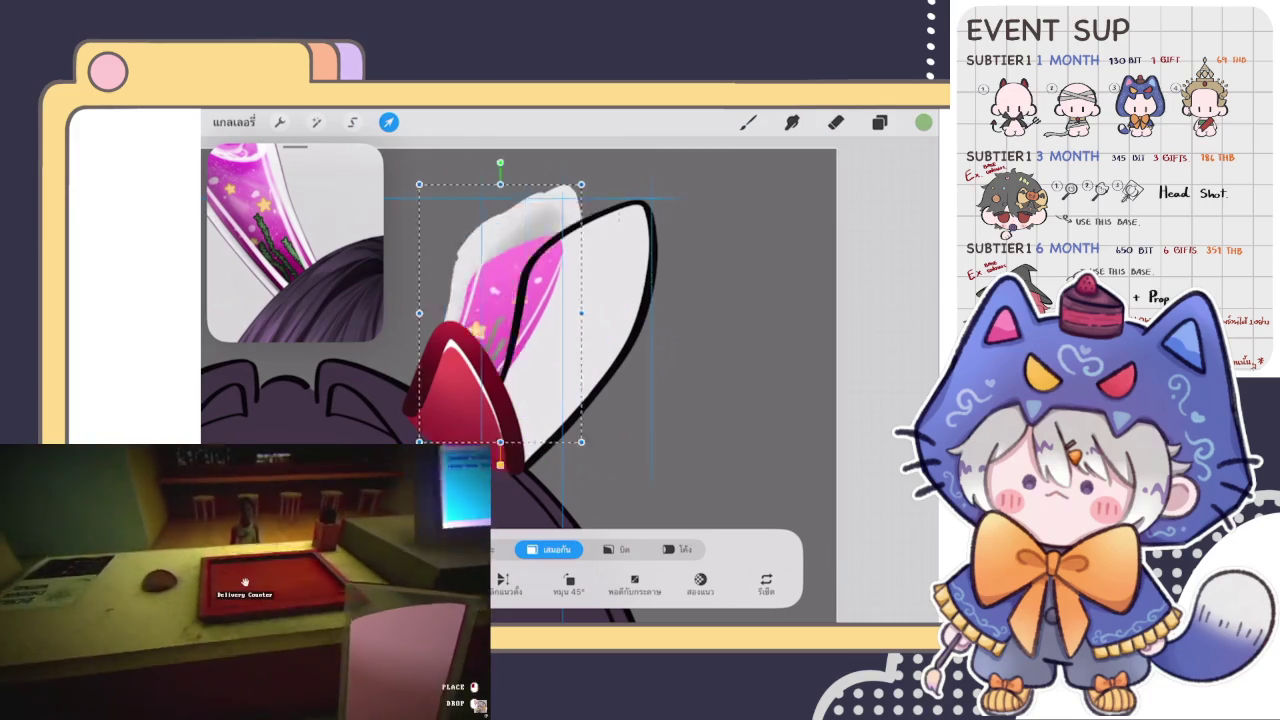
Erase part of the second white ear's fill on layer 73.
{"action": "left_click", "coordinate": [790, 435]}
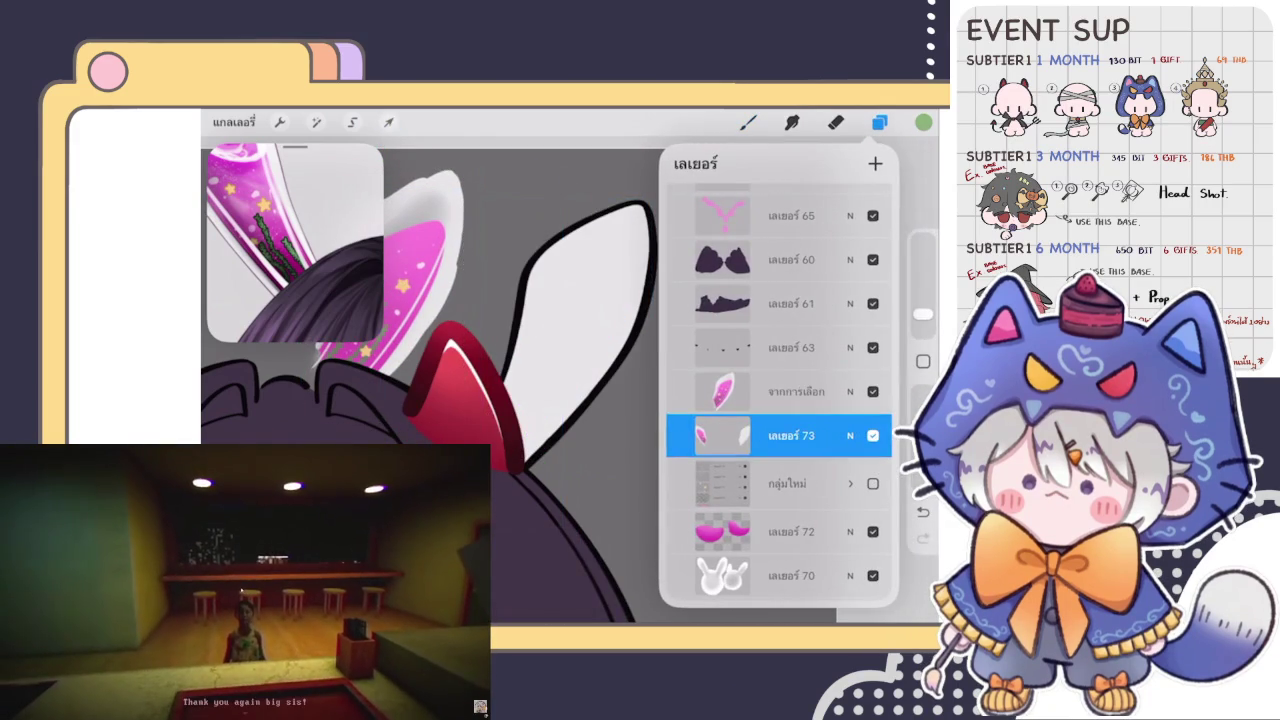
{"action": "left_click", "coordinate": [835, 122]}
{"action": "left_click_drag", "start_coordinate": [922, 313], "coordinate": [922, 300]}
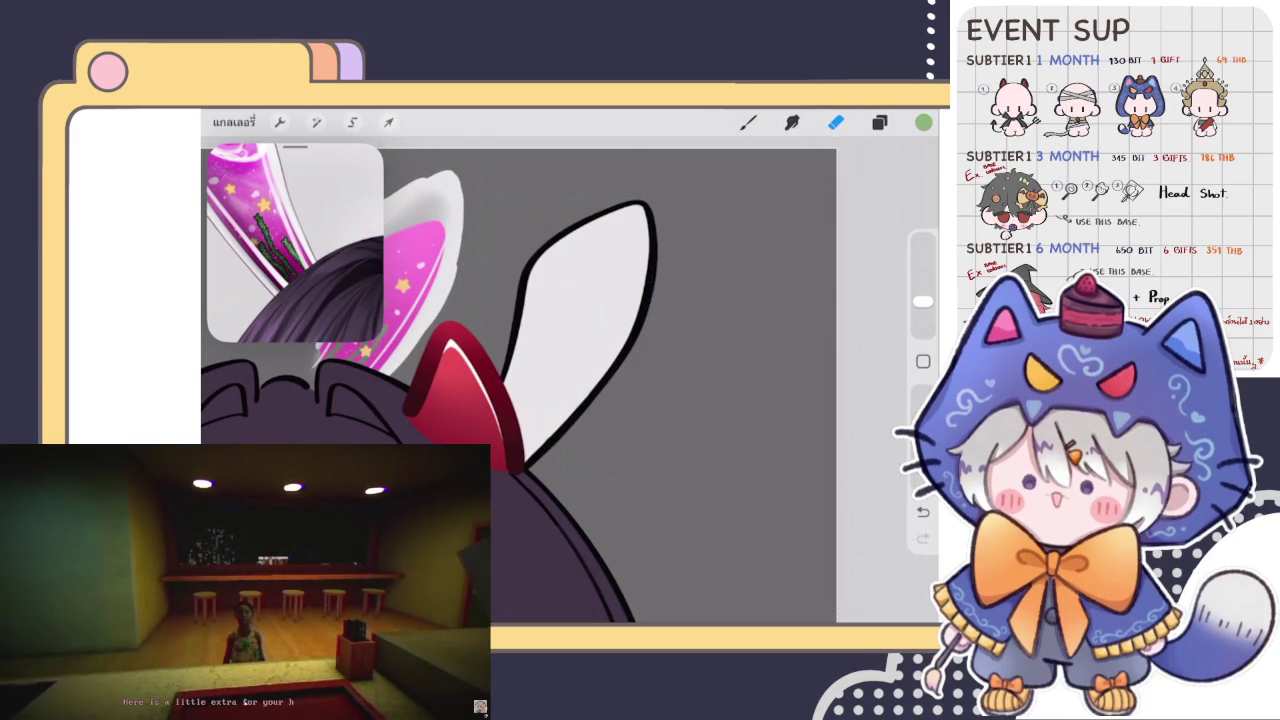
{"action": "mouse_move", "coordinate": [508, 390]}
{"action": "left_mouse_down"}
{"action": "mouse_move", "coordinate": [686, 186]}
{"action": "mouse_move", "coordinate": [545, 500]}
{"action": "left_mouse_up"}
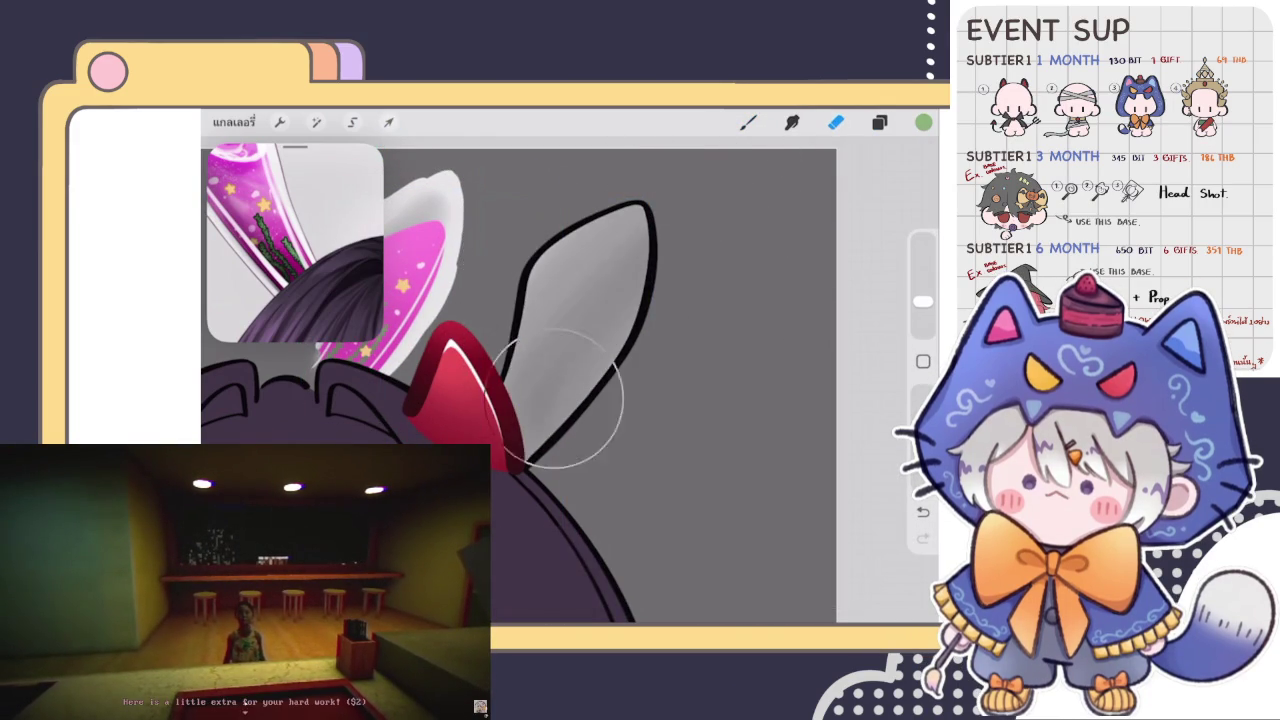
Move the 'From selection' pink inner-ear piece onto the grey ear and nudge it up.
{"action": "left_click", "coordinate": [879, 122]}
{"action": "left_click", "coordinate": [790, 347]}
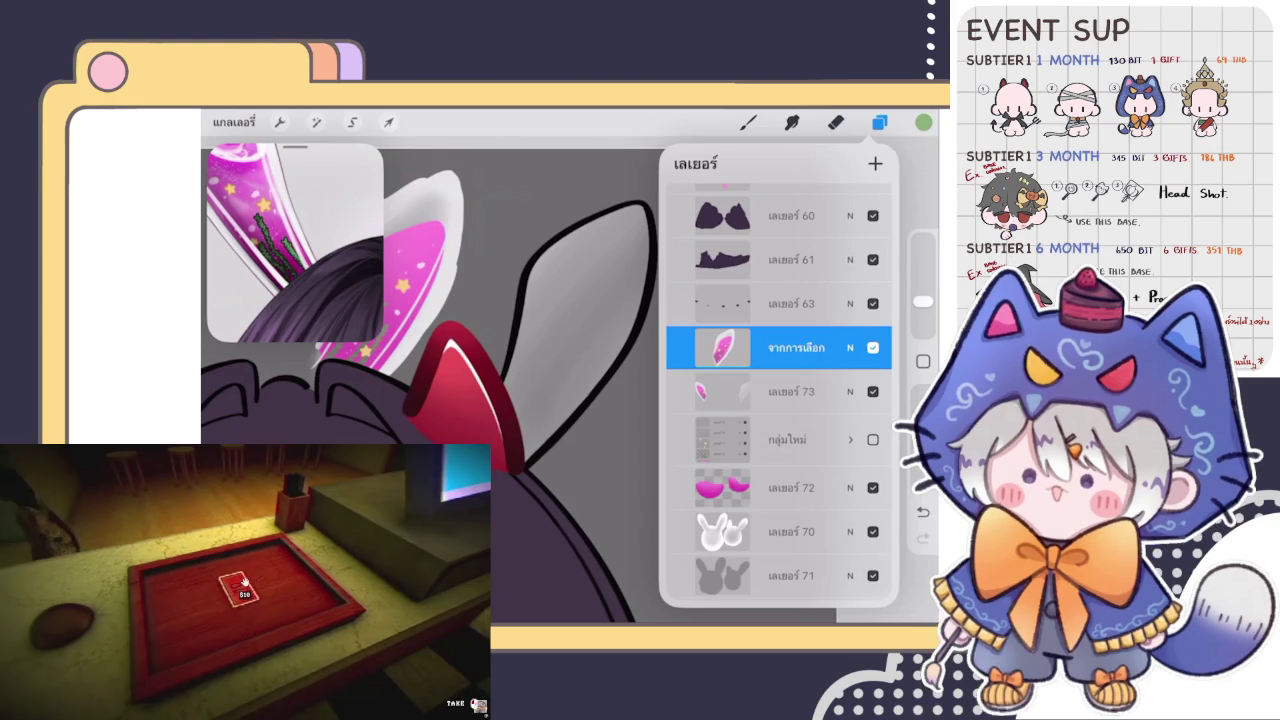
{"action": "left_click", "coordinate": [389, 122]}
{"action": "mouse_move", "coordinate": [390, 300]}
{"action": "left_mouse_down"}
{"action": "mouse_move", "coordinate": [570, 331]}
{"action": "mouse_move", "coordinate": [567, 341]}
{"action": "left_mouse_up"}
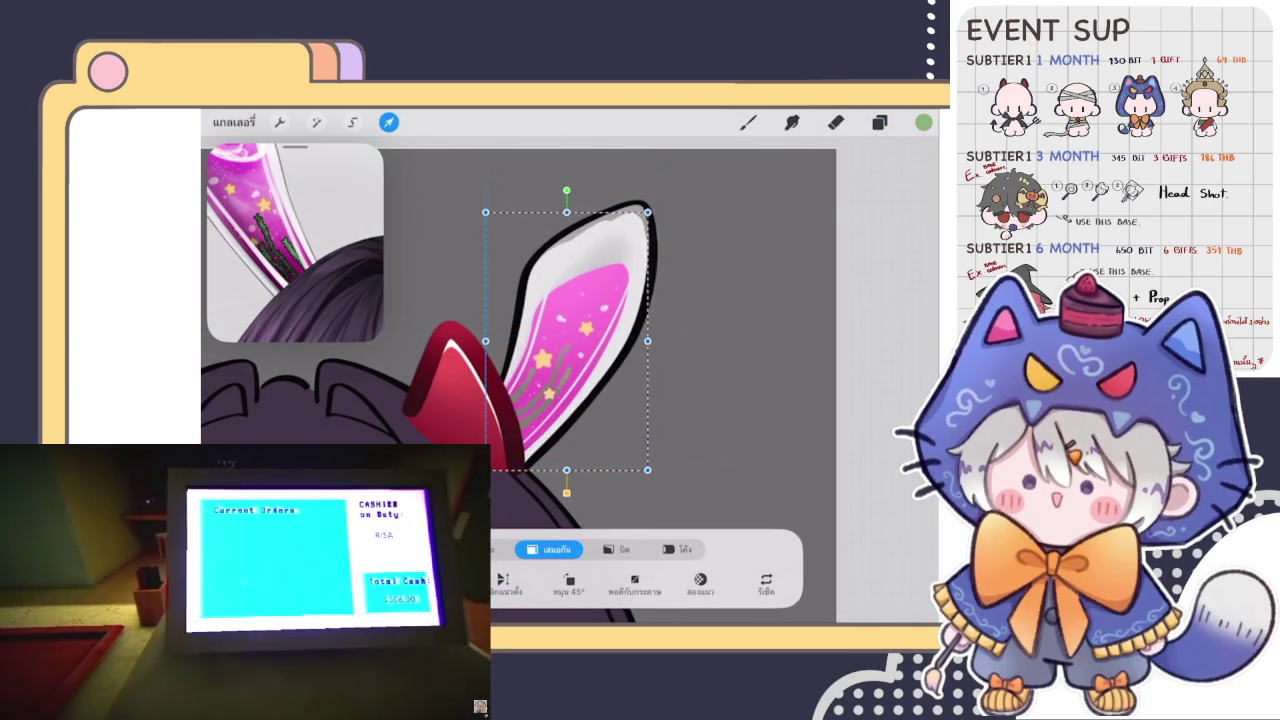
{"action": "left_click_drag", "start_coordinate": [567, 341], "coordinate": [568, 338]}
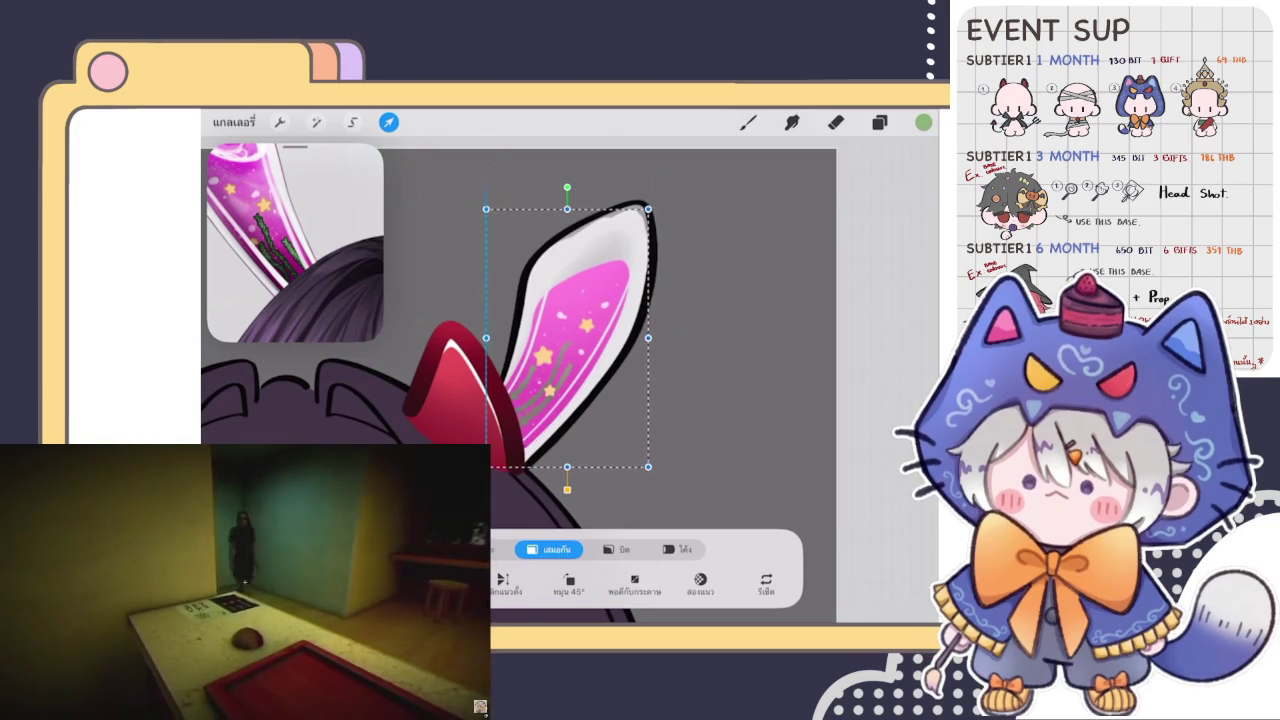
{"action": "scroll", "coordinate": [519, 338], "scroll_direction": "down", "scroll_amount": 3}
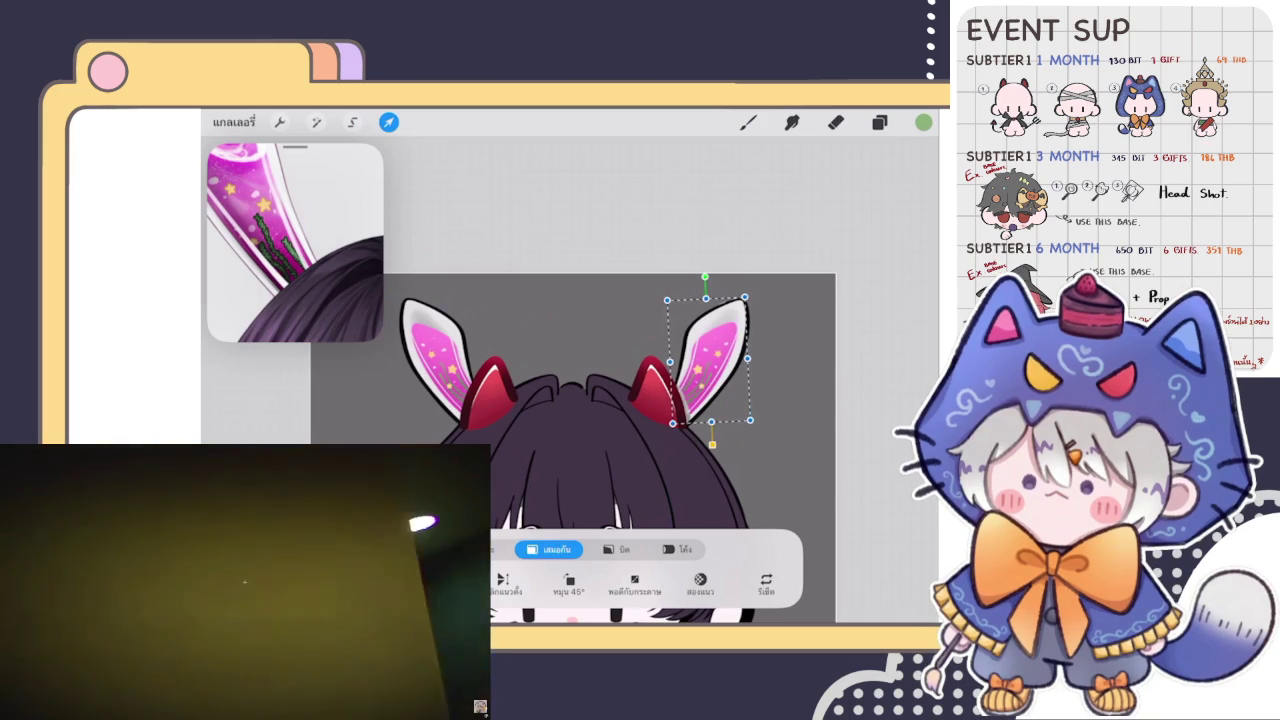
Adjust the eraser size, then choose a touch-up brush and sample the ear's light grey.
{"action": "left_click", "coordinate": [835, 122]}
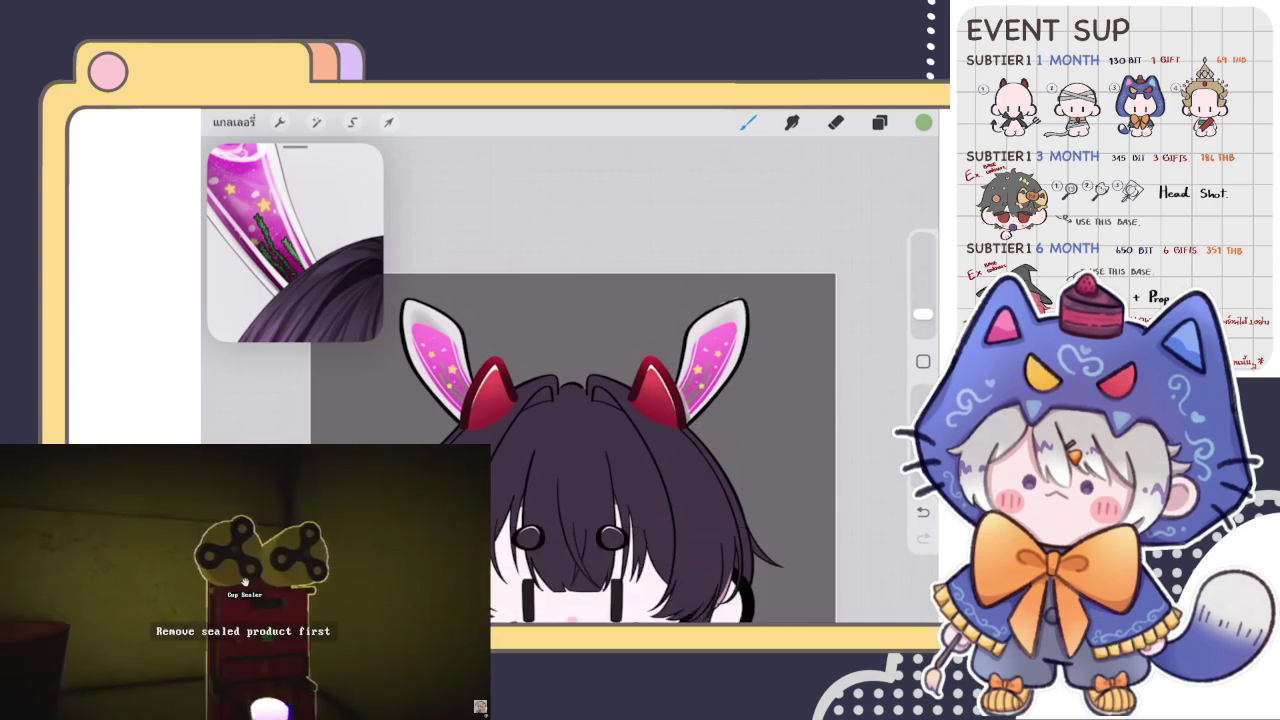
{"action": "scroll", "coordinate": [650, 420], "scroll_direction": "up", "scroll_amount": 5}
{"action": "left_click", "coordinate": [922, 321]}
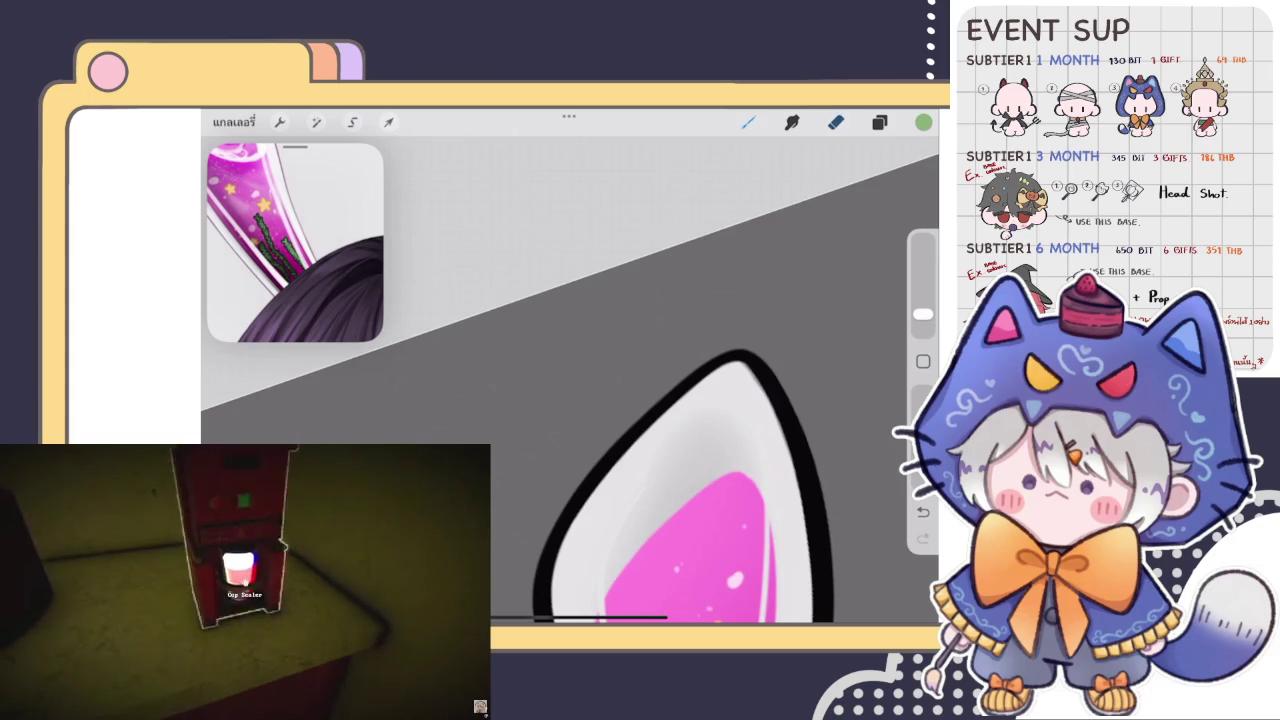
{"action": "left_click", "coordinate": [748, 122]}
{"action": "scroll", "coordinate": [650, 420], "scroll_direction": "up", "scroll_amount": 3}
{"action": "left_click", "coordinate": [748, 122]}
{"action": "left_click", "coordinate": [550, 300]}
{"action": "left_click", "coordinate": [797, 300]}
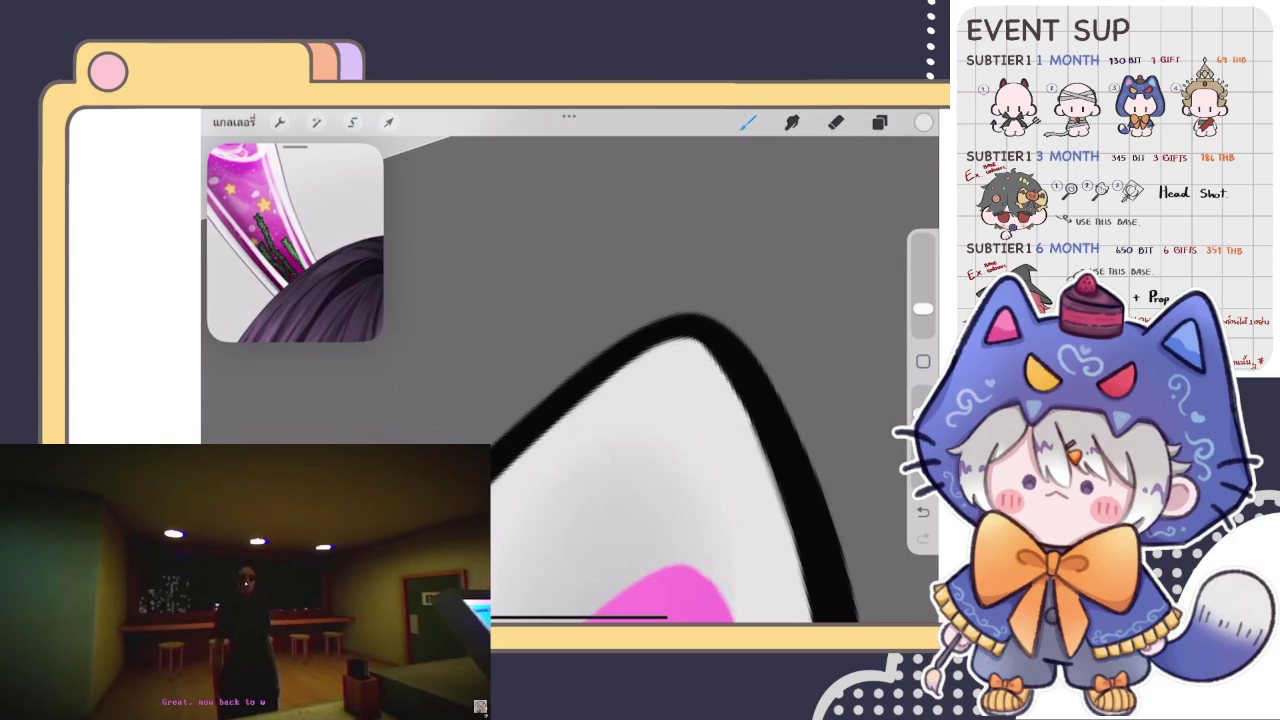
Sample the inner ear's magenta and paint over the white line along the stripe edge.
{"action": "scroll", "coordinate": [570, 430], "scroll_direction": "up", "scroll_amount": 2}
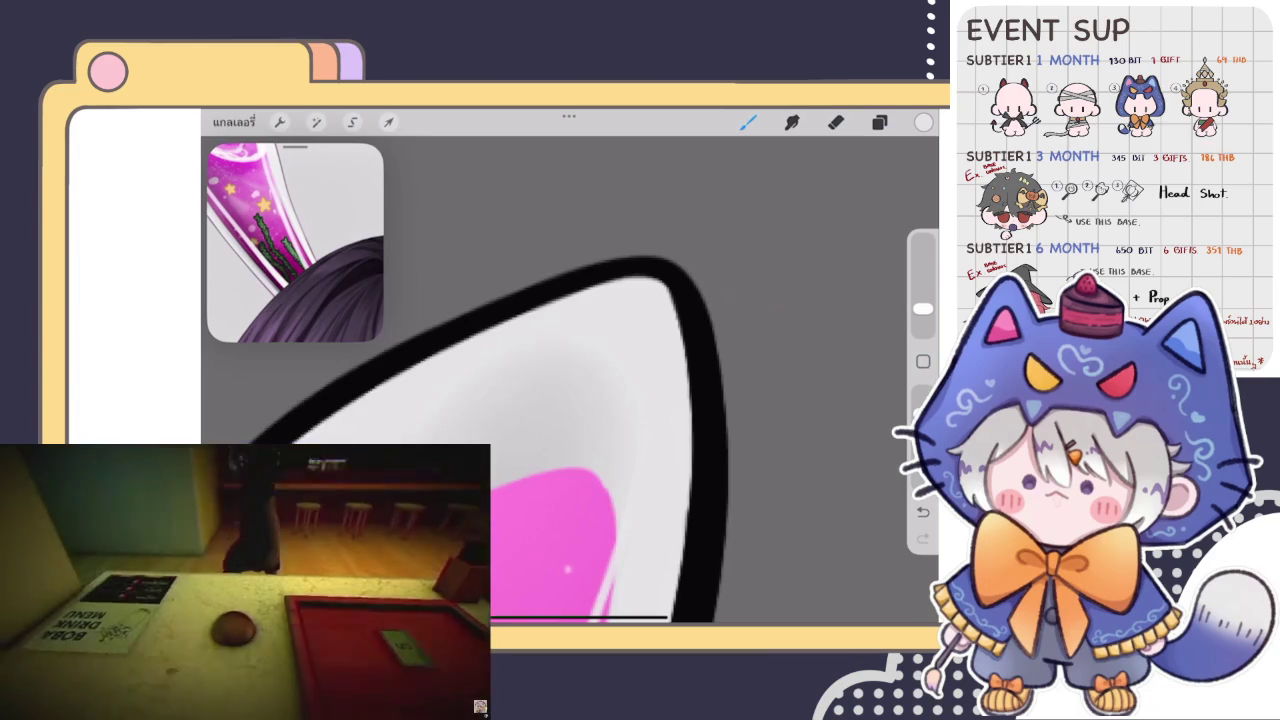
{"action": "scroll", "coordinate": [687, 497], "scroll_direction": "down", "scroll_amount": 2}
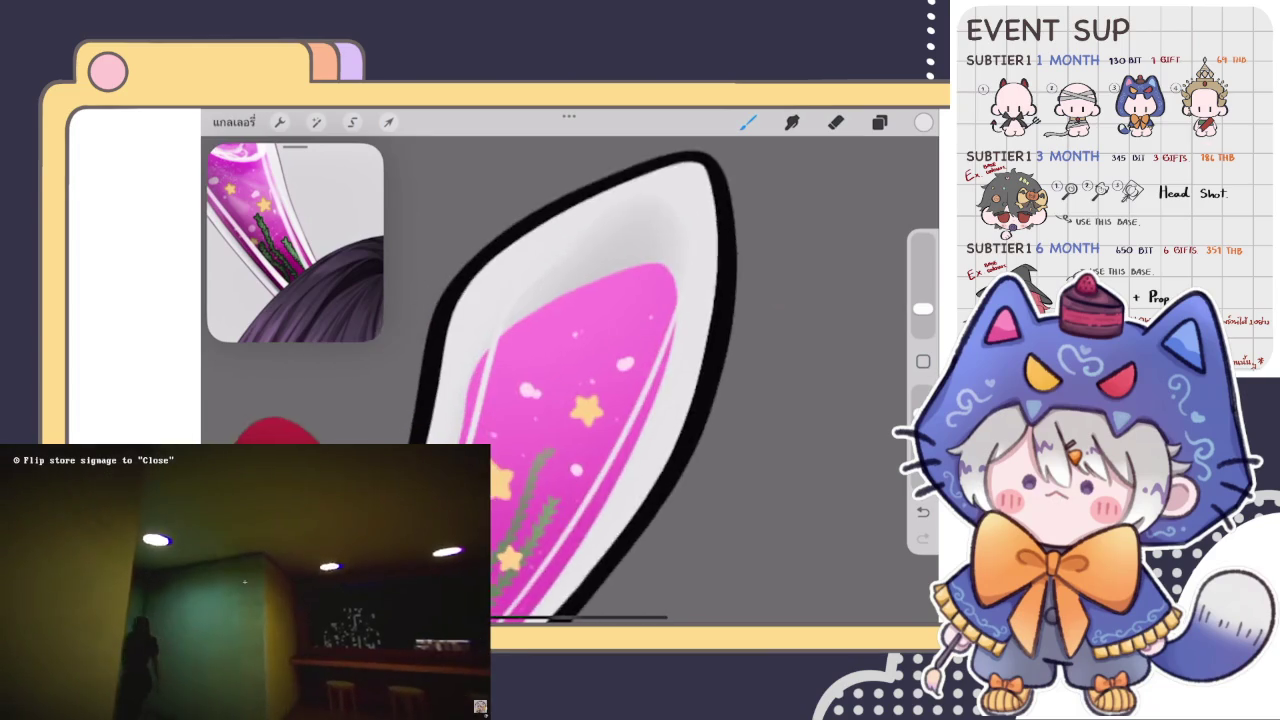
{"action": "scroll", "coordinate": [570, 380], "scroll_direction": "up", "scroll_amount": 5}
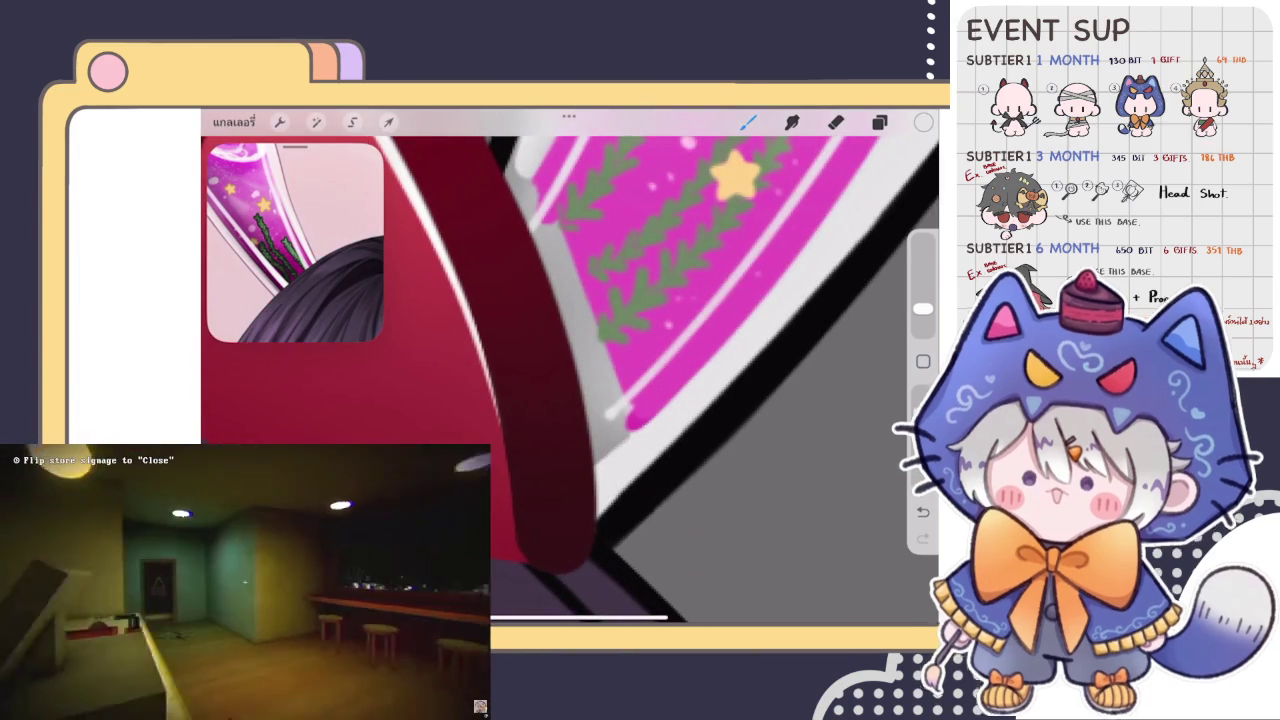
{"action": "scroll", "coordinate": [570, 380], "scroll_direction": "up", "scroll_amount": 3}
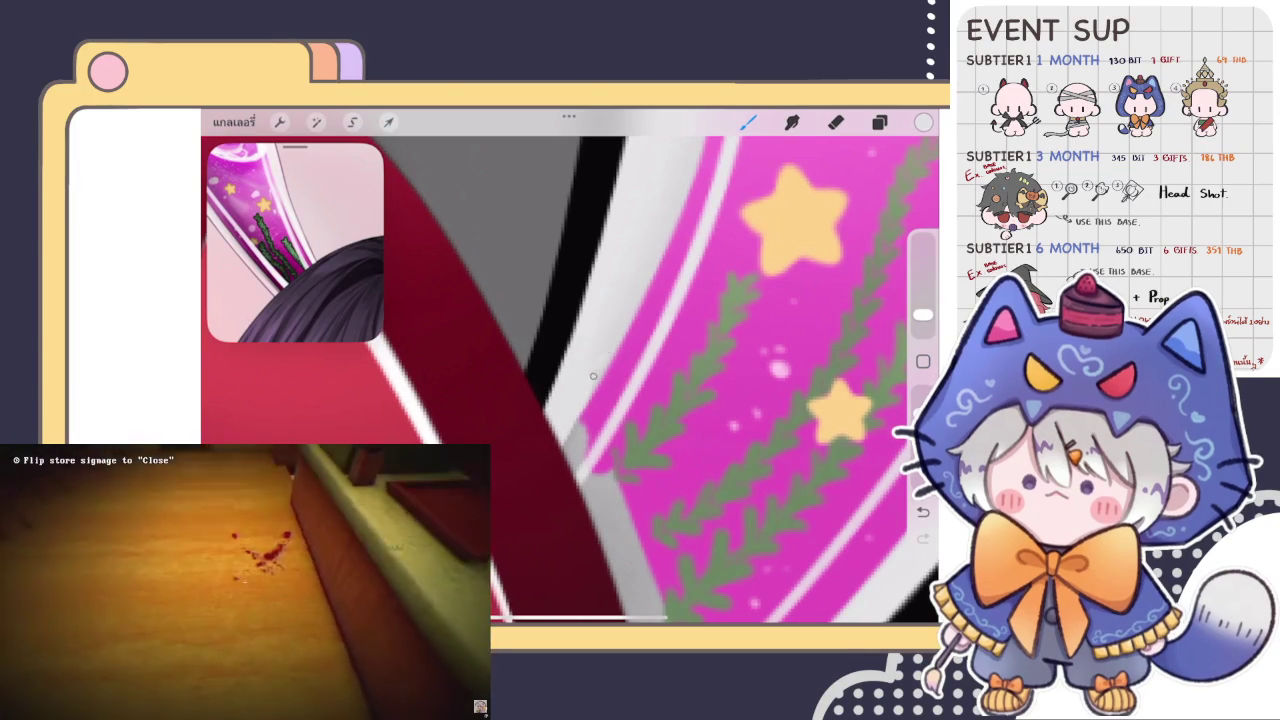
{"action": "left_click", "coordinate": [543, 451]}
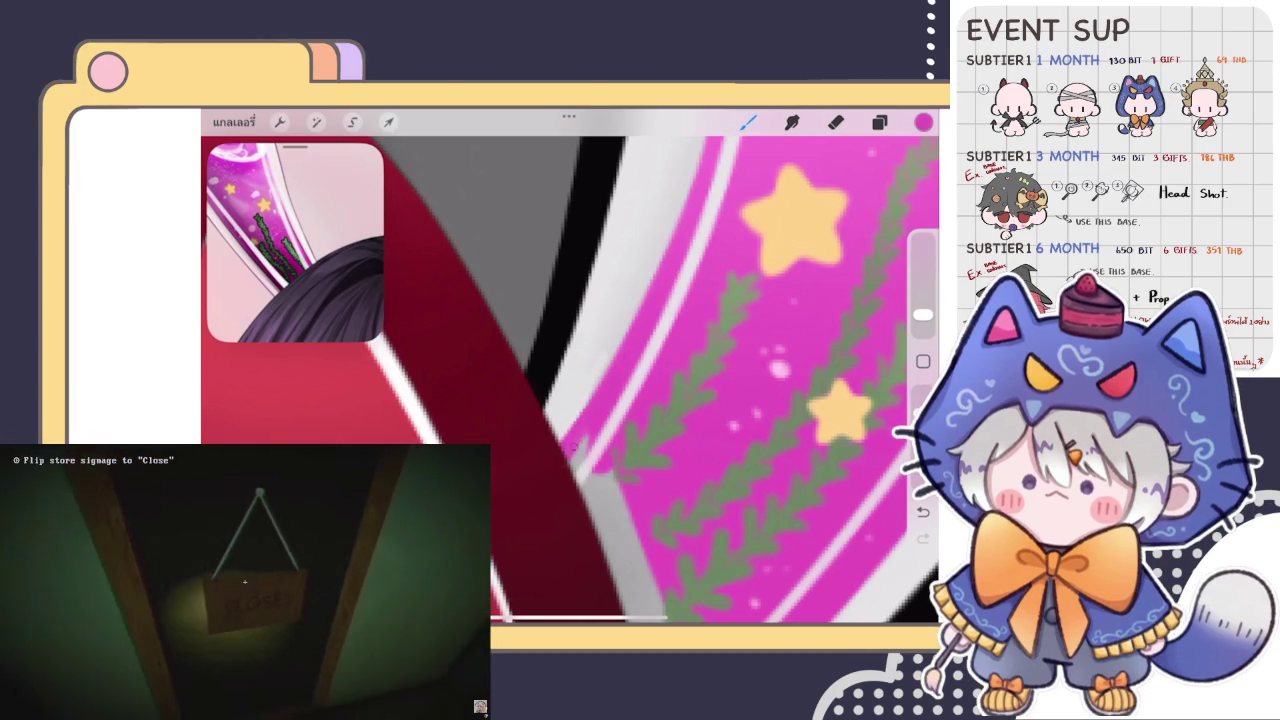
{"action": "mouse_move", "coordinate": [640, 380]}
{"action": "left_mouse_down"}
{"action": "mouse_move", "coordinate": [602, 342]}
{"action": "mouse_move", "coordinate": [580, 400]}
{"action": "mouse_move", "coordinate": [560, 320]}
{"action": "mouse_move", "coordinate": [600, 300]}
{"action": "left_mouse_up"}
{"action": "left_click_drag", "start_coordinate": [565, 505], "coordinate": [622, 470]}
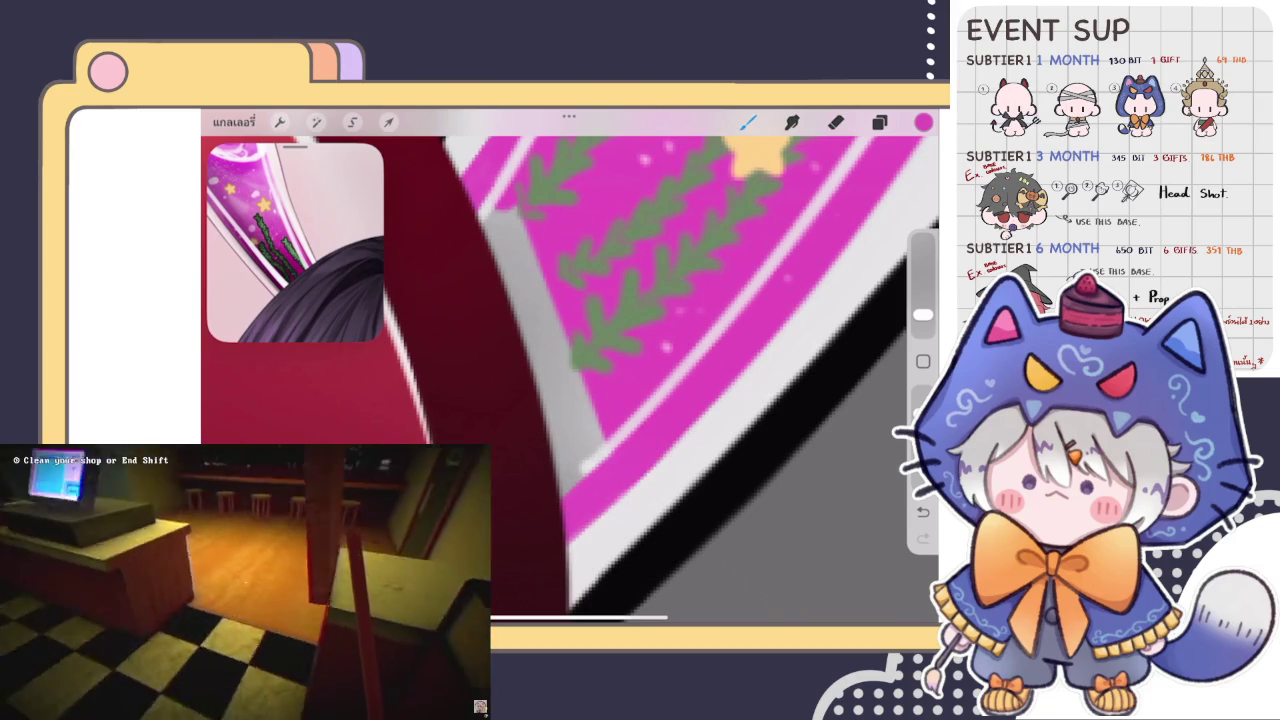
{"action": "left_click", "coordinate": [672, 440]}
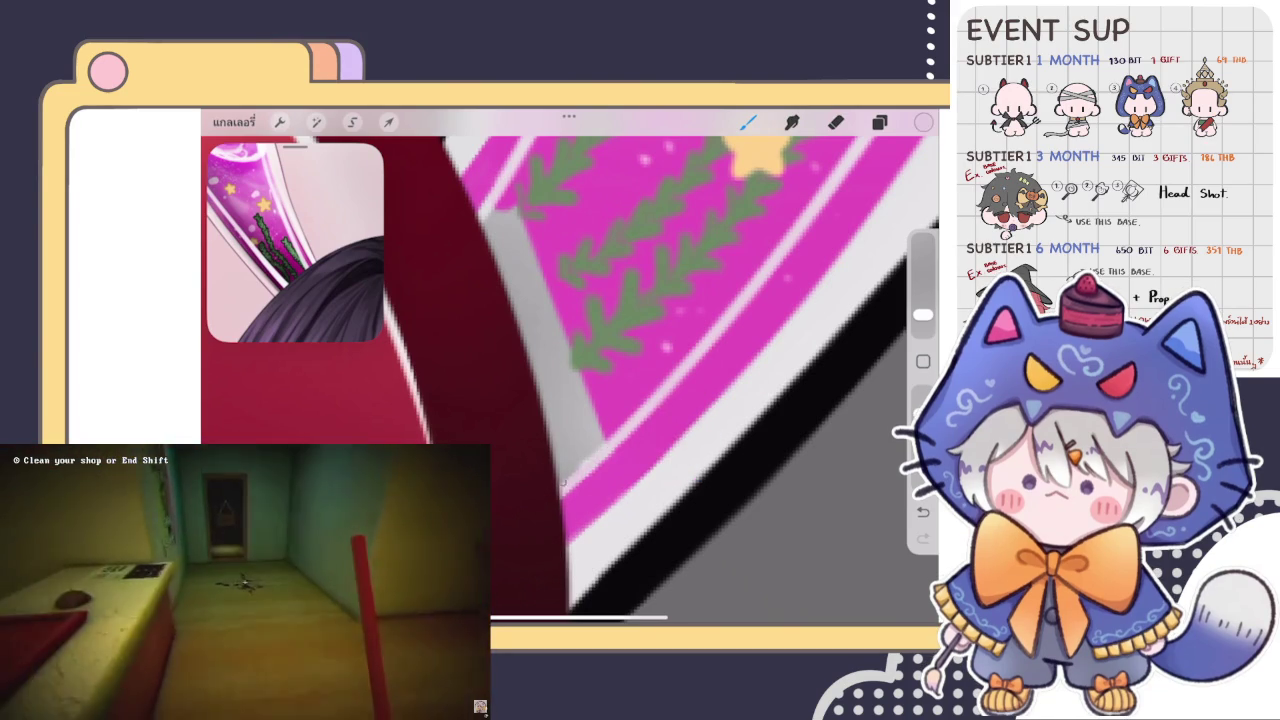
Paint pink over the remaining white and grey gaps along the stripe.
{"action": "left_click_drag", "start_coordinate": [622, 430], "coordinate": [688, 565]}
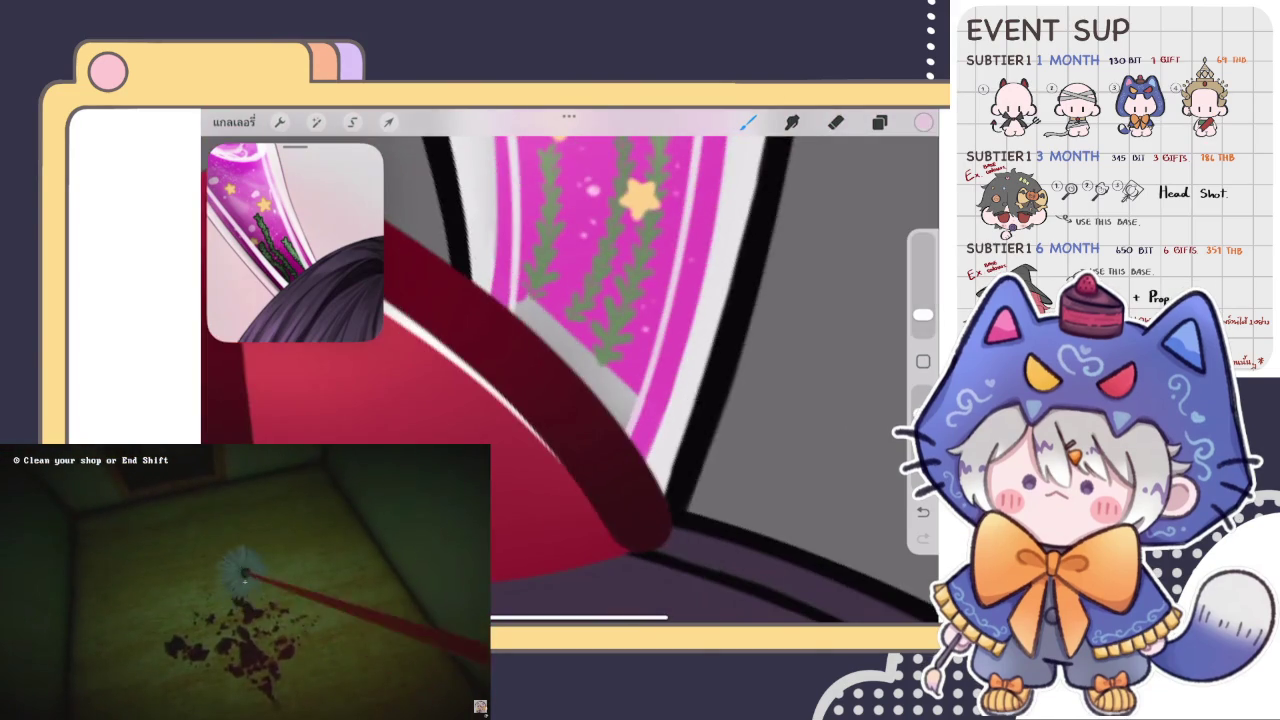
{"action": "left_click", "coordinate": [517, 436]}
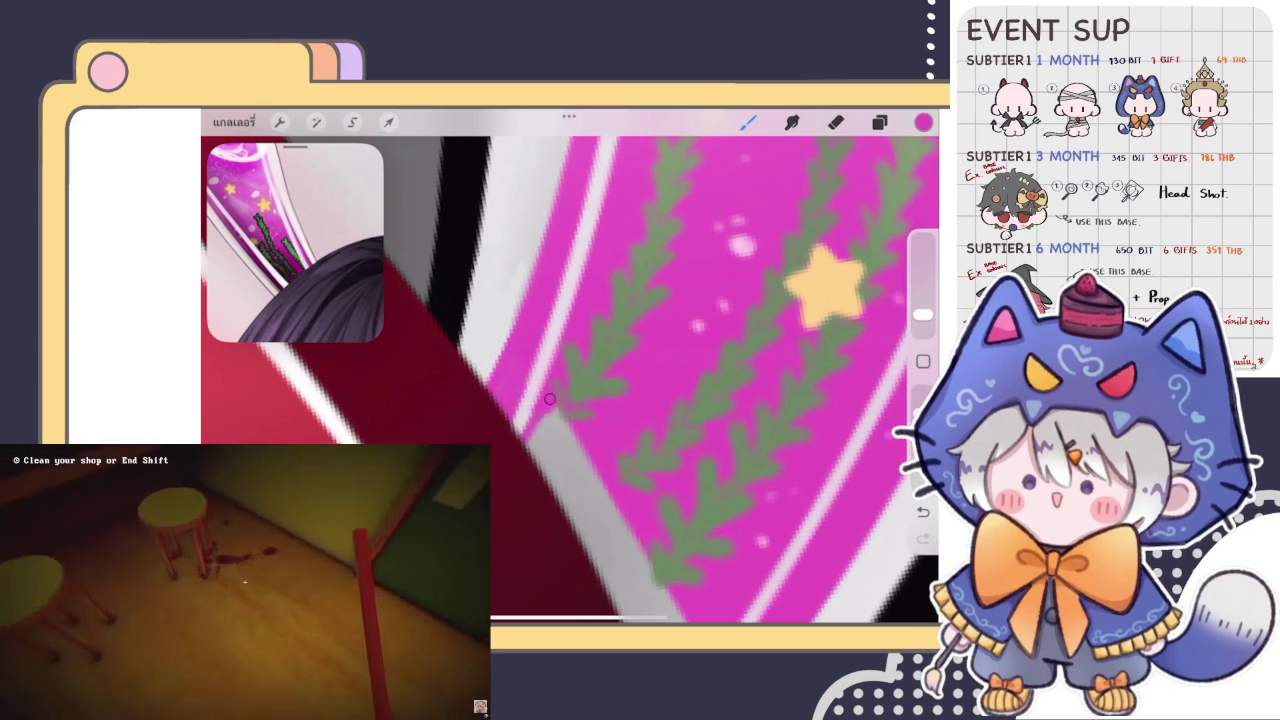
{"action": "left_click_drag", "start_coordinate": [546, 448], "coordinate": [552, 408]}
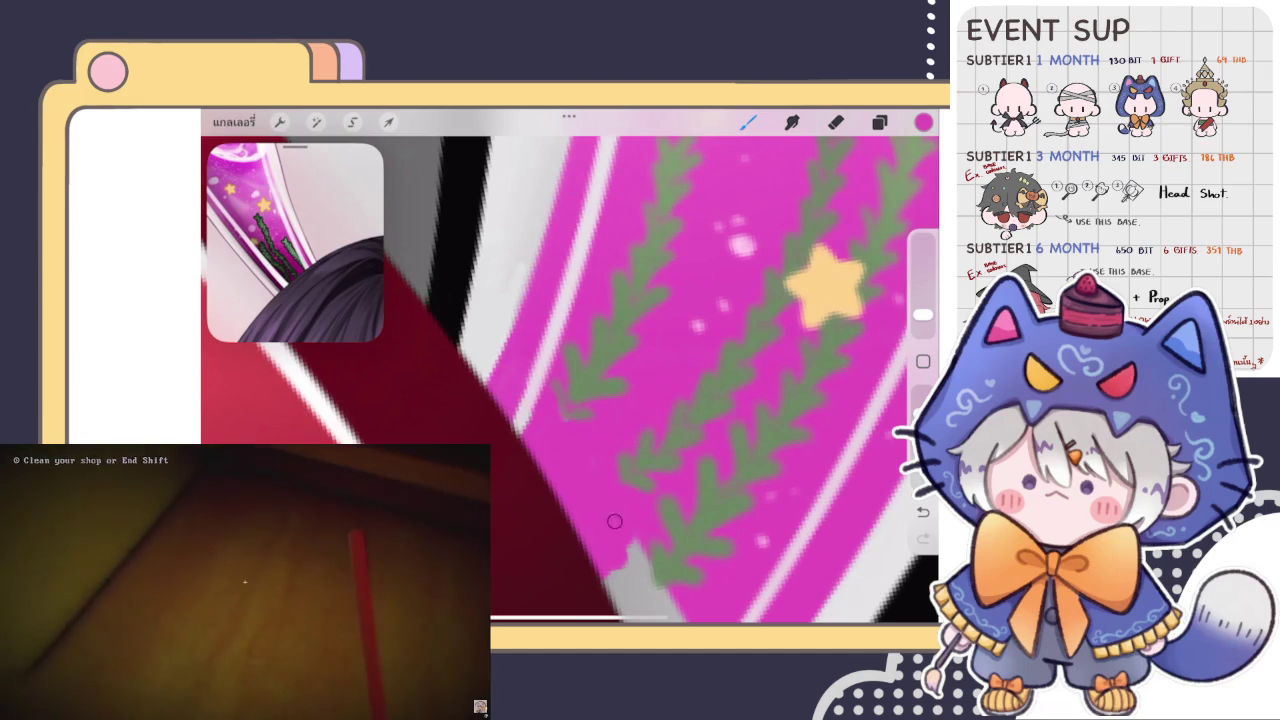
{"action": "scroll", "coordinate": [570, 380], "scroll_direction": "down", "scroll_amount": 3}
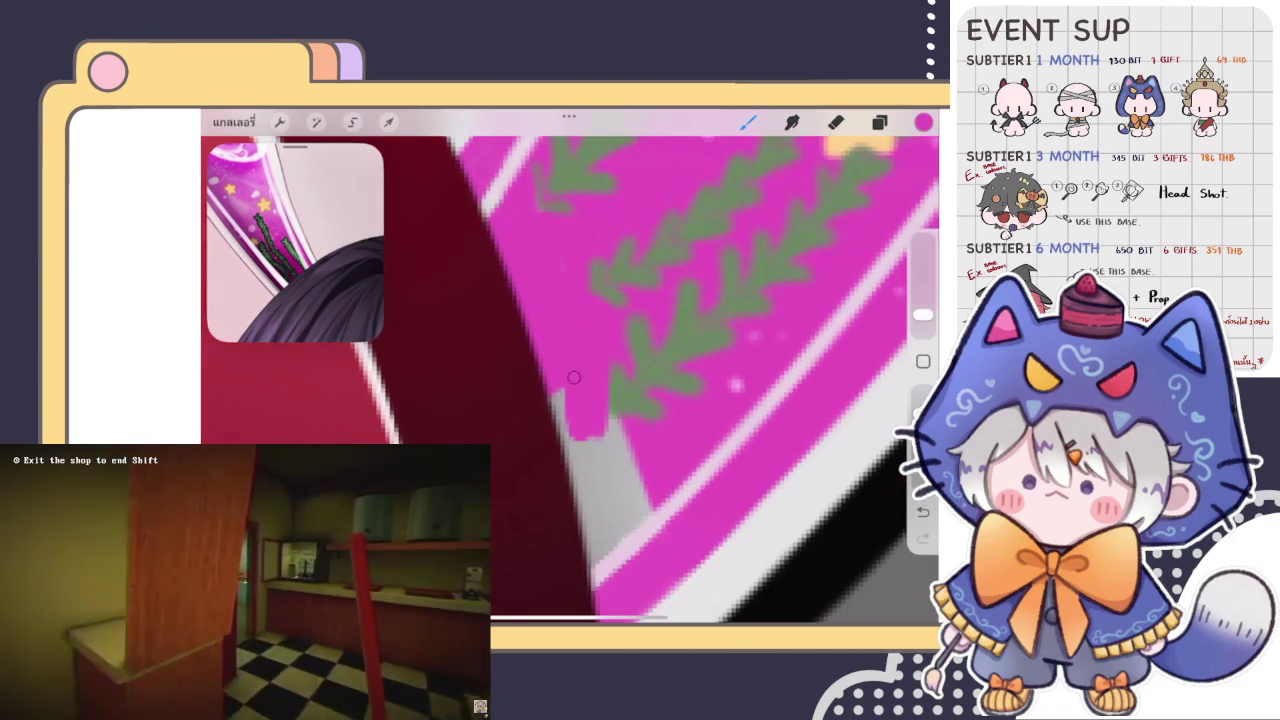
{"action": "left_click_drag", "start_coordinate": [573, 475], "coordinate": [622, 429]}
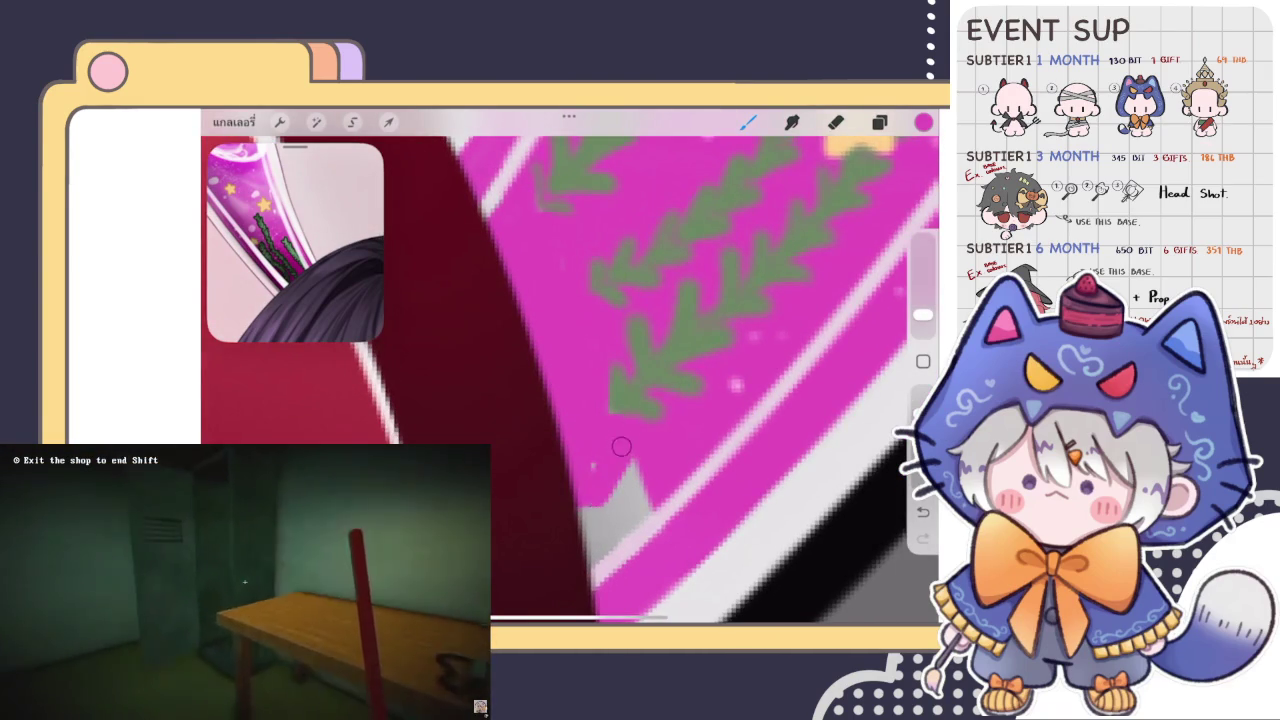
{"action": "left_click_drag", "start_coordinate": [614, 512], "coordinate": [624, 461]}
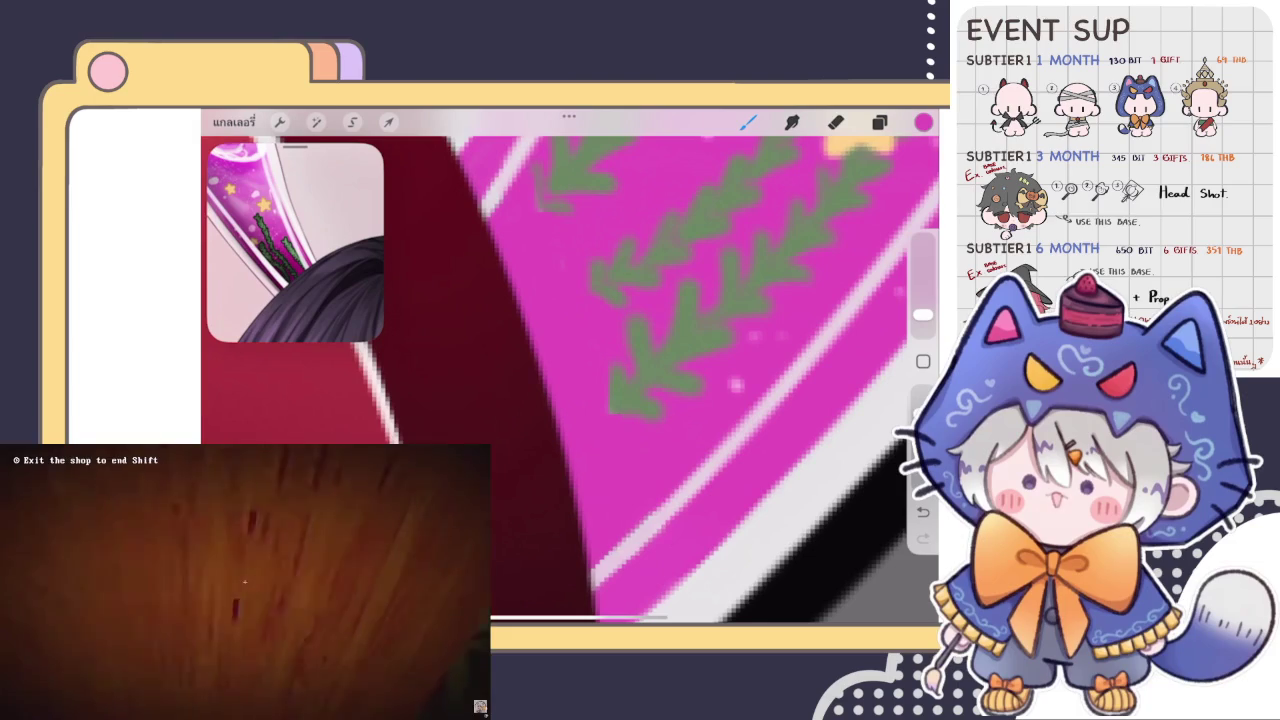
{"action": "left_click", "coordinate": [607, 550]}
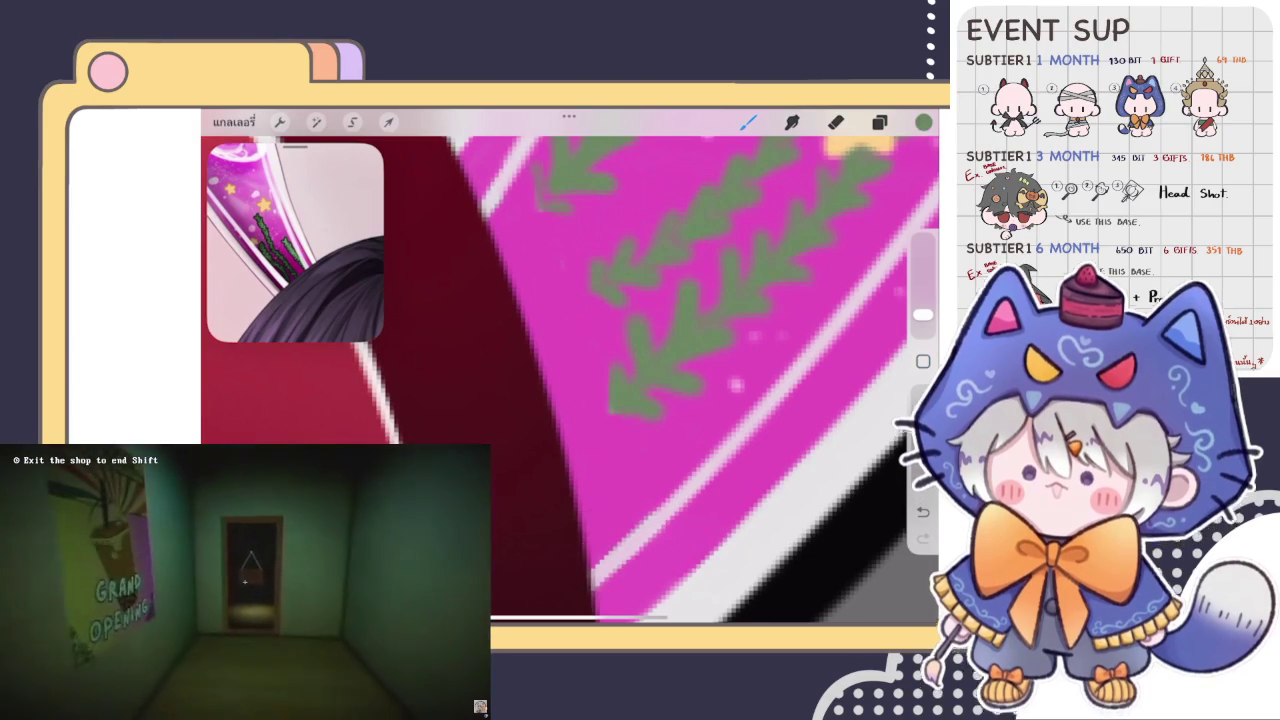
Extend the middle green seaweed sprig's leaf tip down toward the ear's base.
{"action": "left_click_drag", "start_coordinate": [600, 450], "coordinate": [560, 350]}
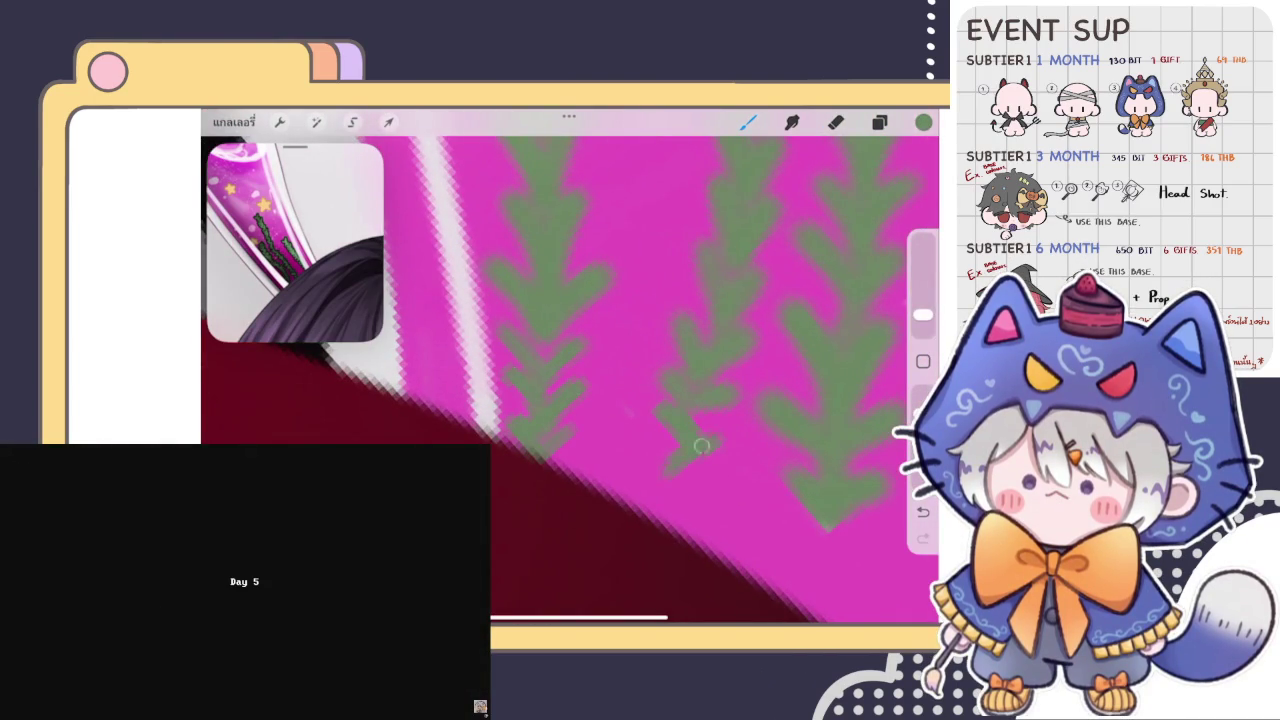
{"action": "mouse_move", "coordinate": [683, 462]}
{"action": "left_mouse_down"}
{"action": "mouse_move", "coordinate": [670, 485]}
{"action": "mouse_move", "coordinate": [685, 505]}
{"action": "mouse_move", "coordinate": [659, 526]}
{"action": "mouse_move", "coordinate": [666, 538]}
{"action": "left_mouse_up"}
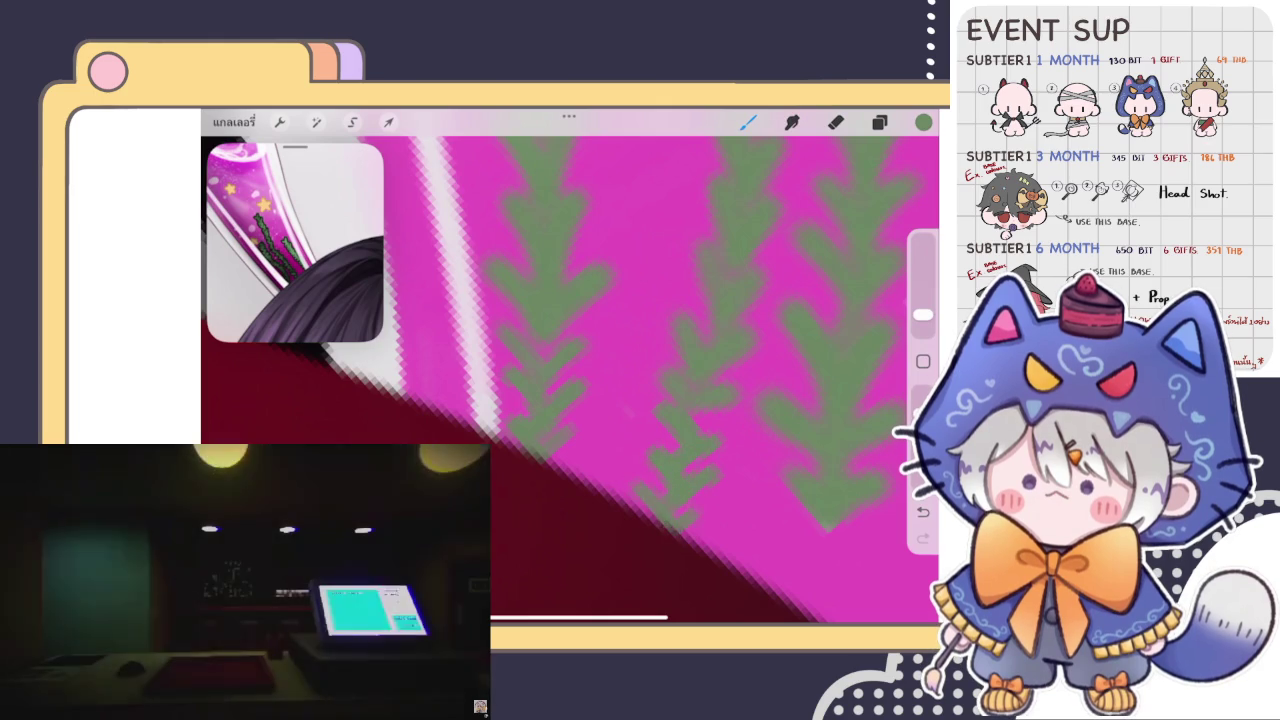
{"action": "scroll", "coordinate": [570, 380], "scroll_direction": "down", "scroll_amount": 3}
{"action": "scroll", "coordinate": [570, 380], "scroll_direction": "up", "scroll_amount": 3}
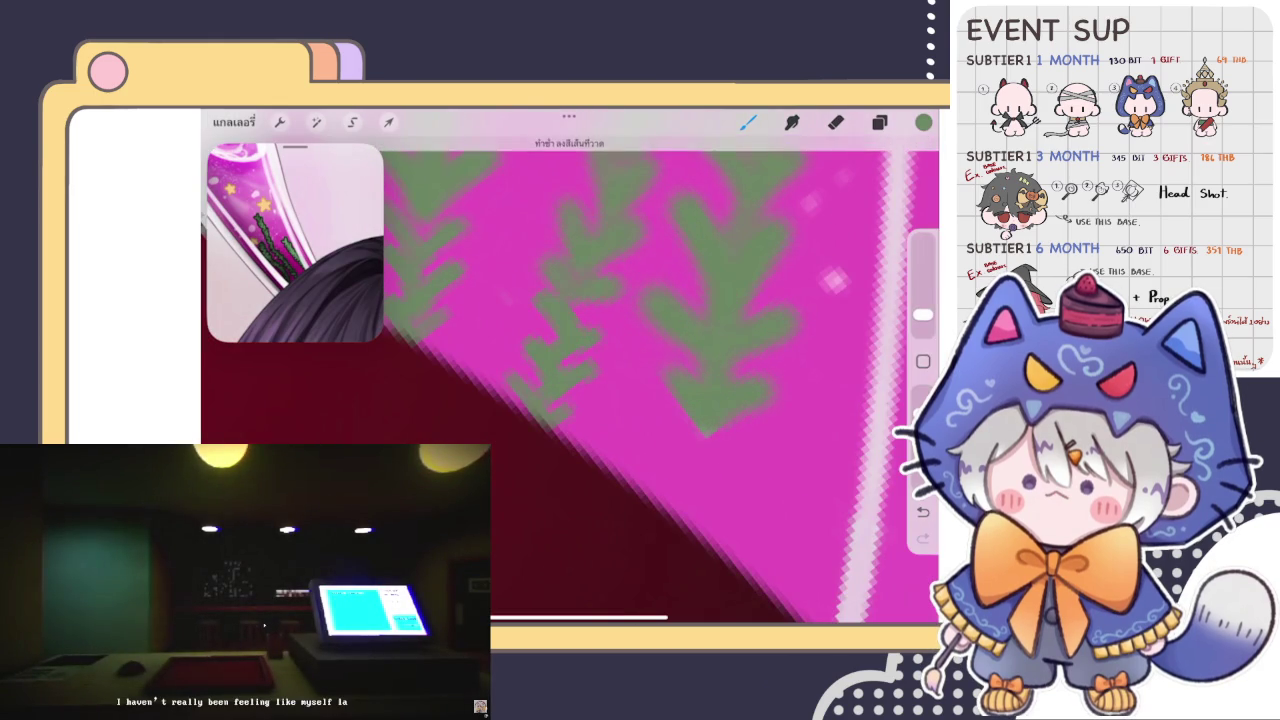
{"action": "left_click_drag", "start_coordinate": [680, 428], "coordinate": [707, 458]}
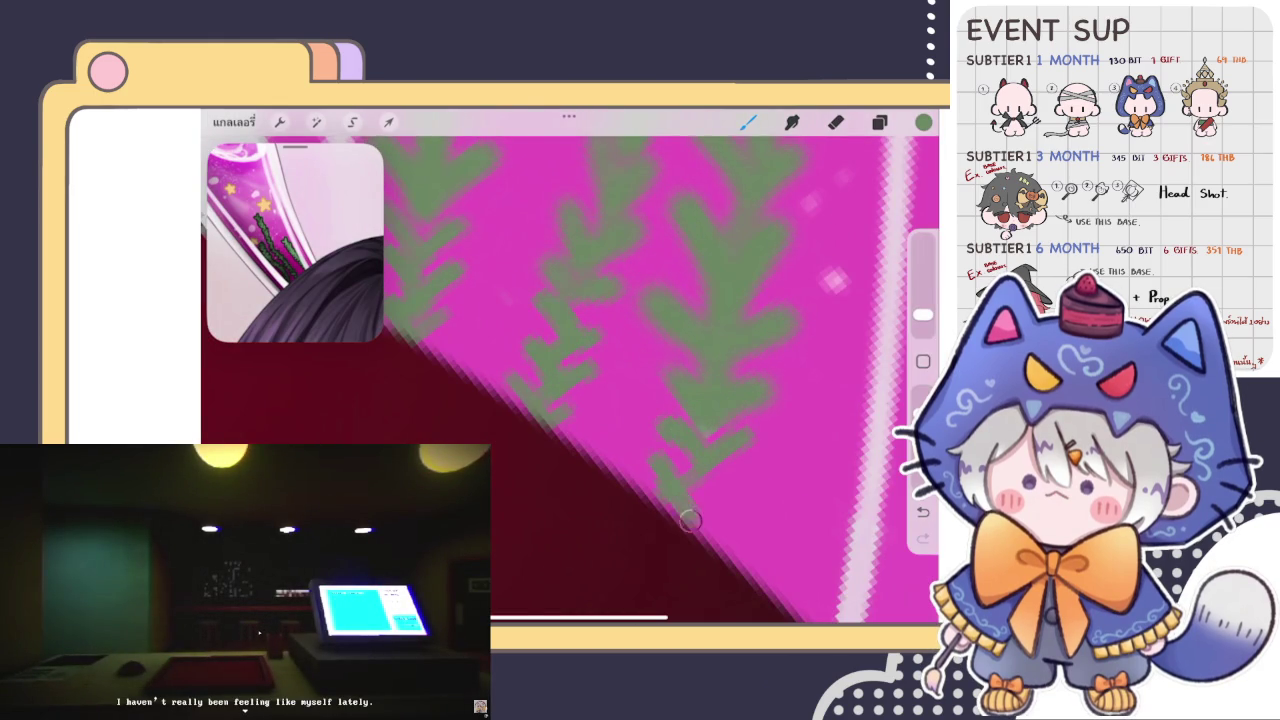
{"action": "scroll", "coordinate": [570, 380], "scroll_direction": "down", "scroll_amount": 5}
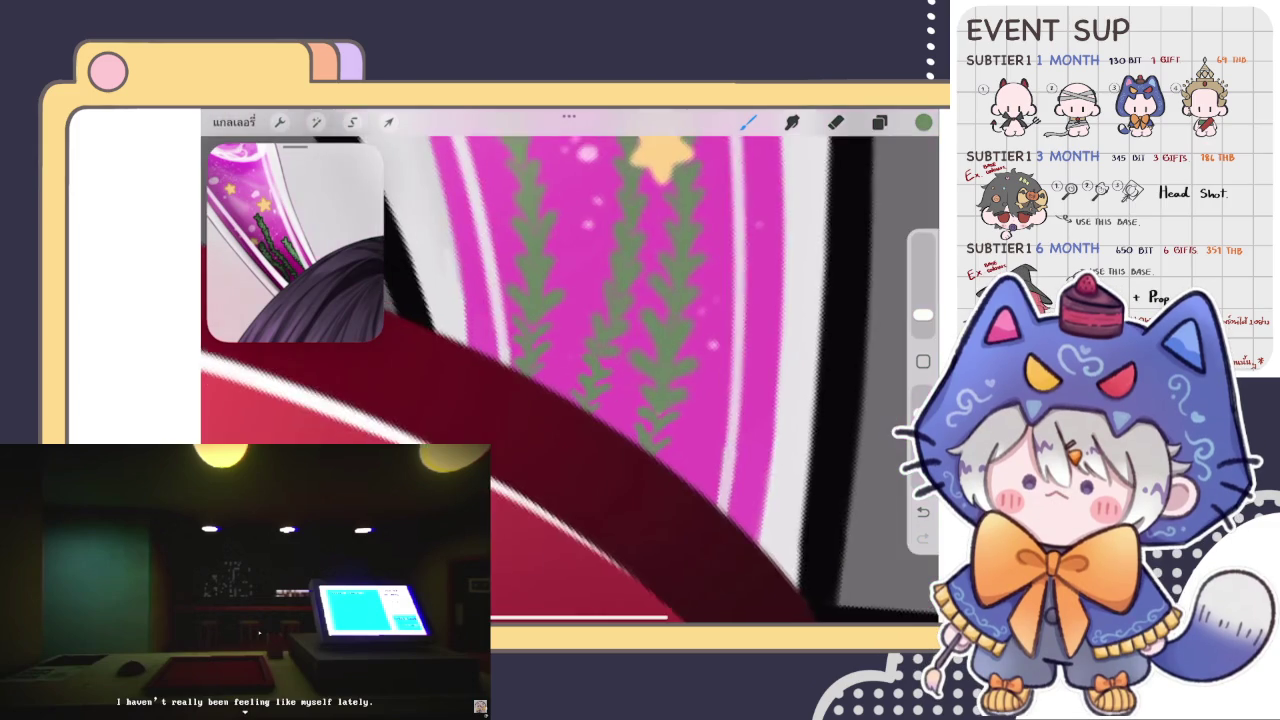
{"action": "scroll", "coordinate": [600, 380], "scroll_direction": "down", "scroll_amount": 3}
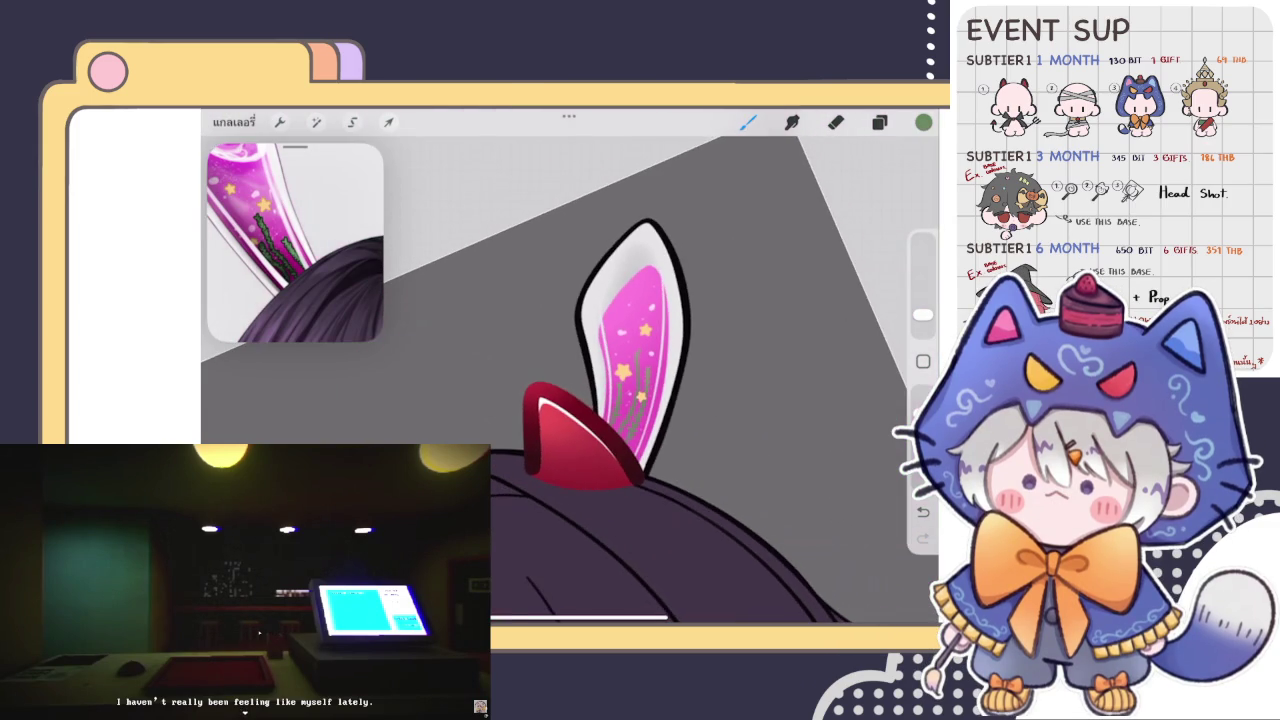
Undo the last leaf stroke, zoom out to the head, and view the 'From selection' layer's options.
{"action": "key", "text": "ctrl+z"}
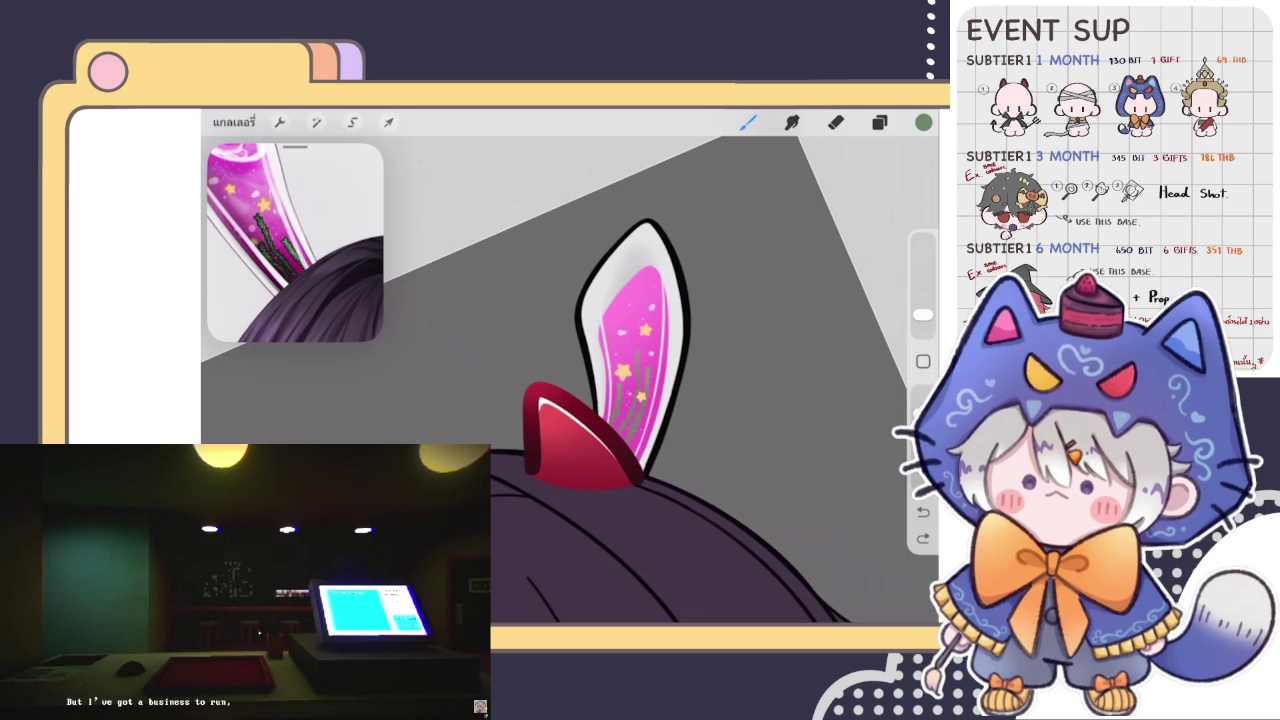
{"action": "scroll", "coordinate": [570, 380], "scroll_direction": "down", "scroll_amount": 3}
{"action": "scroll", "coordinate": [560, 430], "scroll_direction": "down", "scroll_amount": 3}
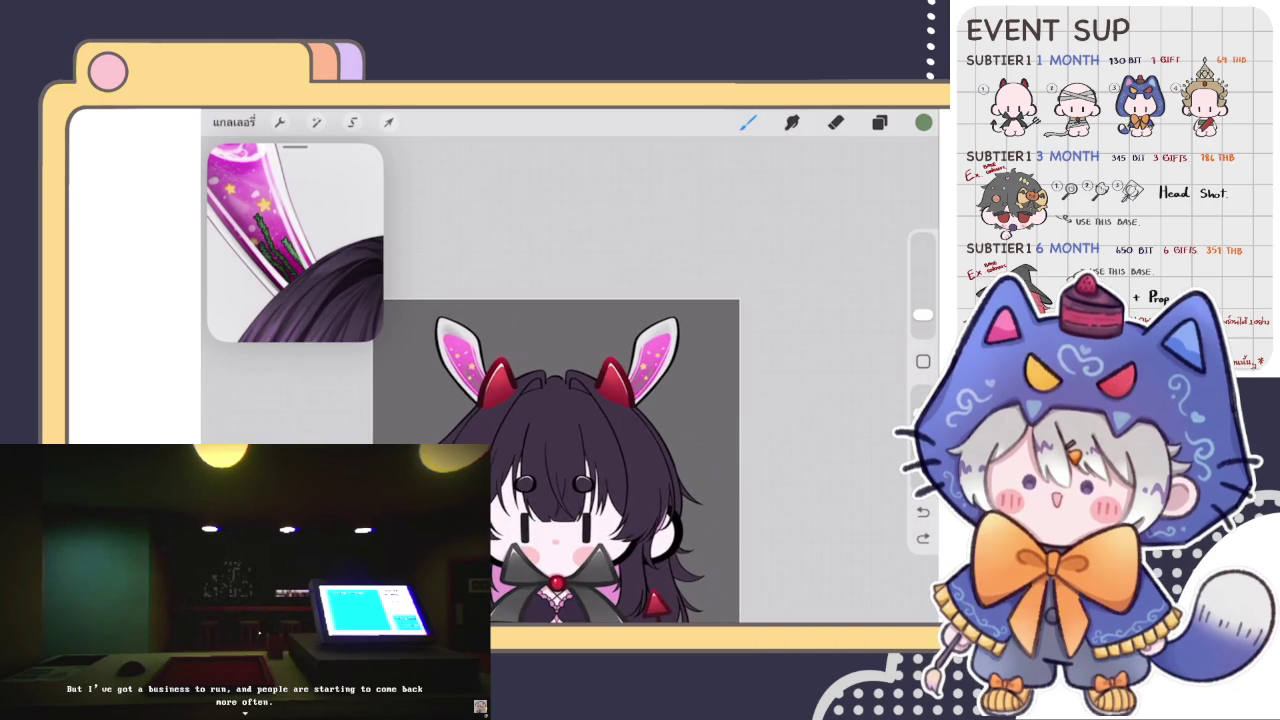
{"action": "scroll", "coordinate": [560, 430], "scroll_direction": "up", "scroll_amount": 3}
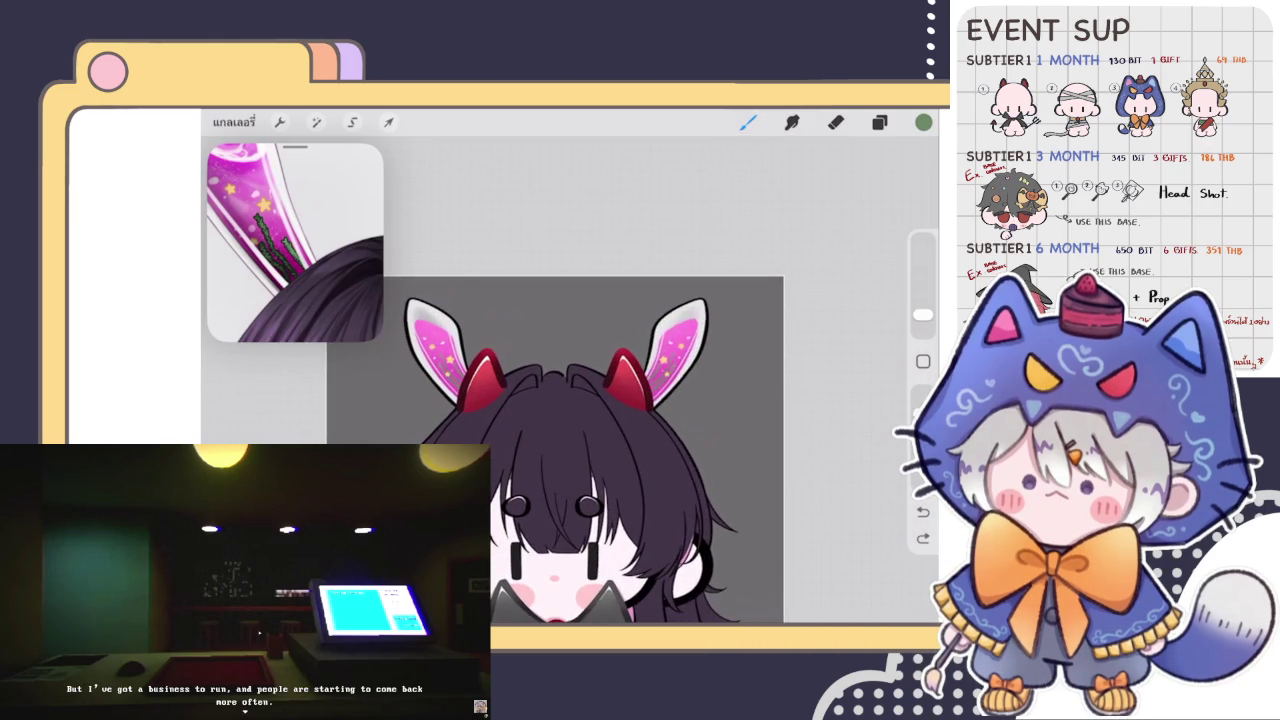
{"action": "left_click", "coordinate": [879, 122]}
{"action": "left_click", "coordinate": [790, 391]}
{"action": "left_click", "coordinate": [790, 391]}
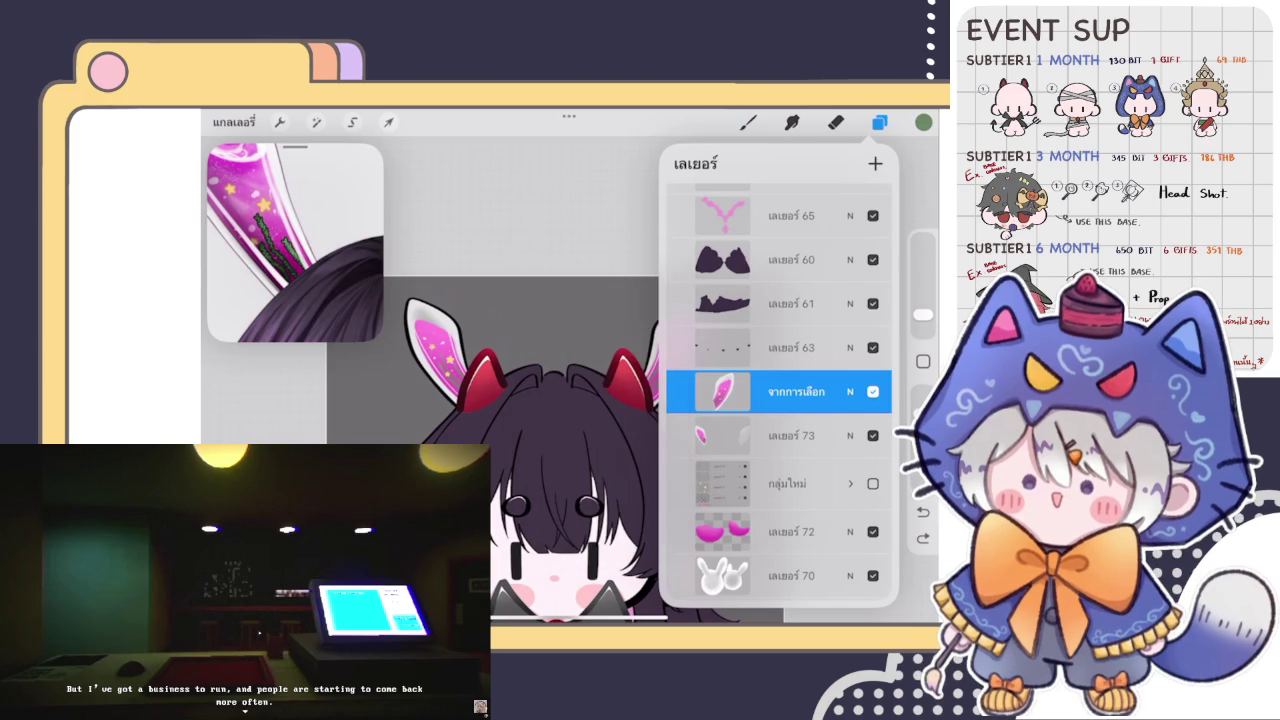
Merge the จากการเลือก ear-pattern layer down into เลเยอร์ 73 and return to the eraser.
{"action": "left_click", "coordinate": [790, 435]}
{"action": "left_click", "coordinate": [835, 122]}
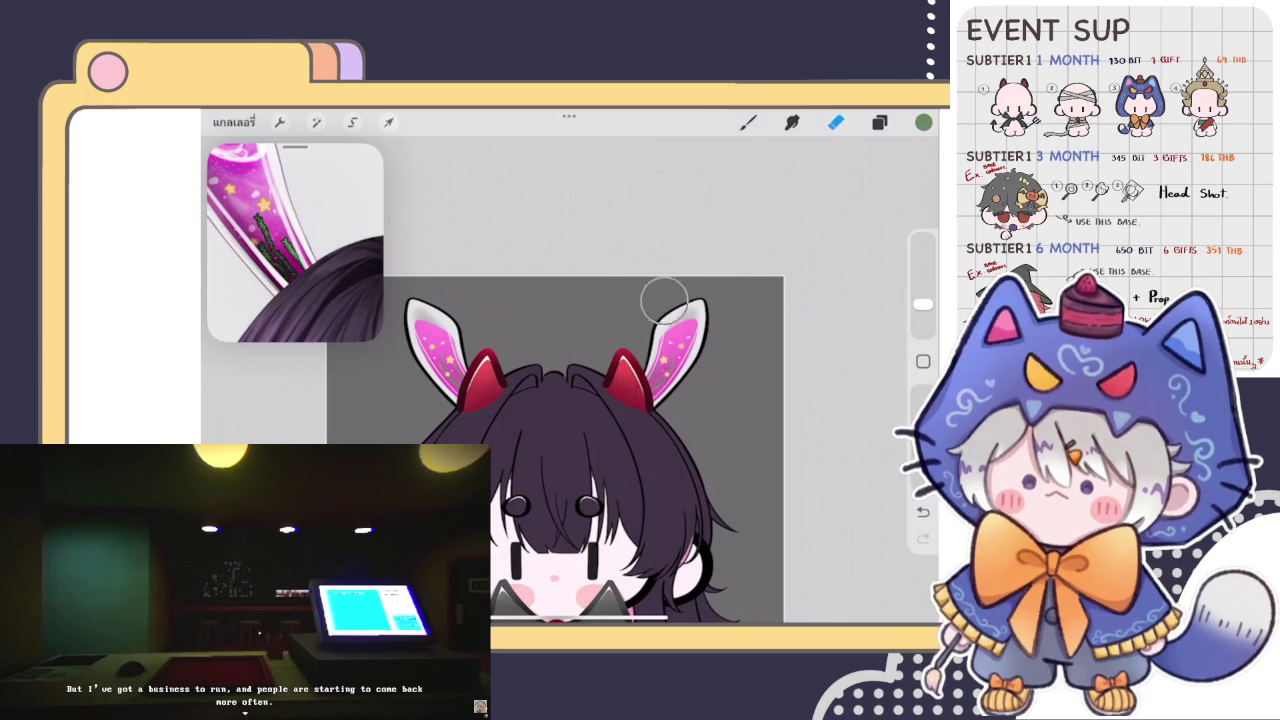
{"action": "left_click", "coordinate": [879, 122]}
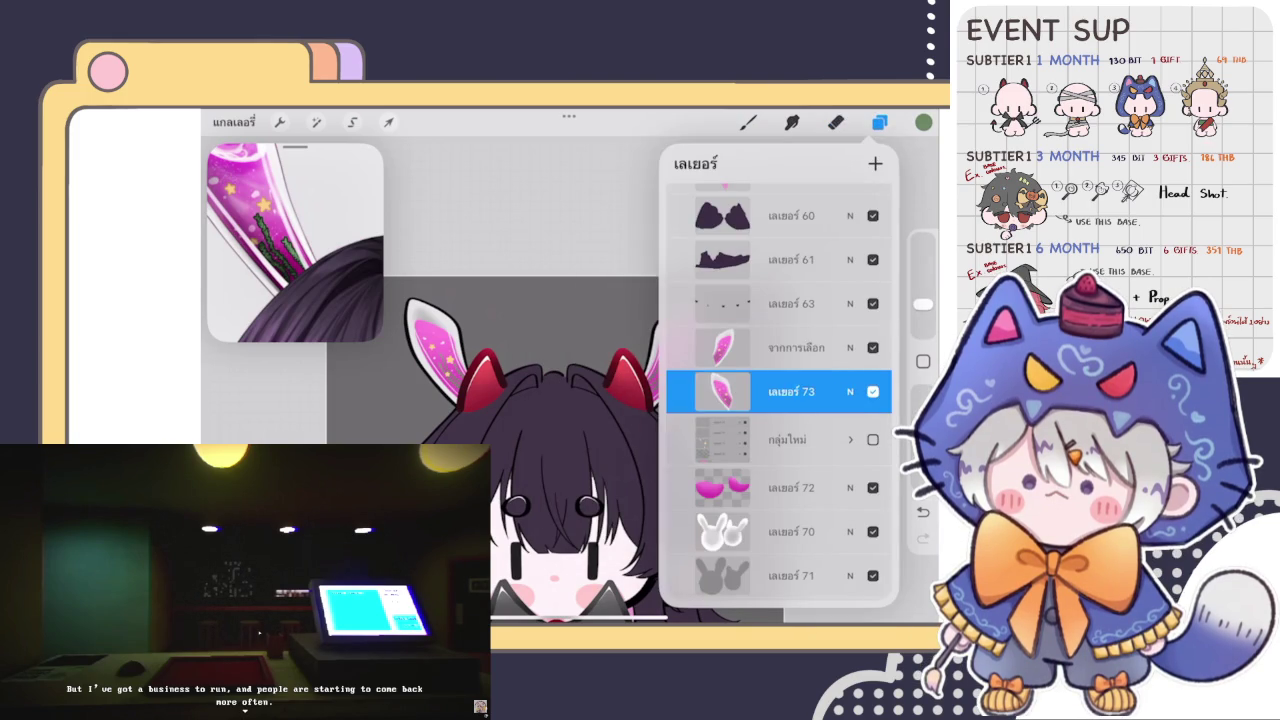
{"action": "left_click", "coordinate": [790, 347]}
{"action": "left_click", "coordinate": [570, 468]}
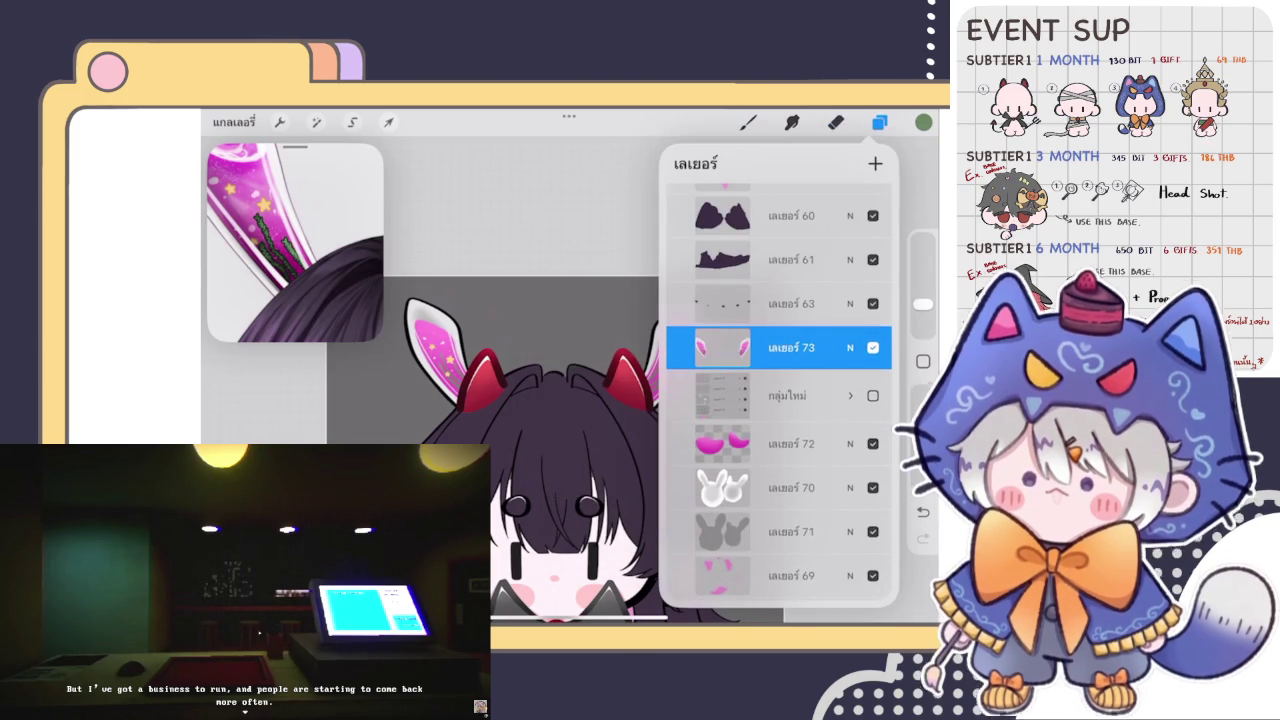
{"action": "left_click", "coordinate": [835, 122]}
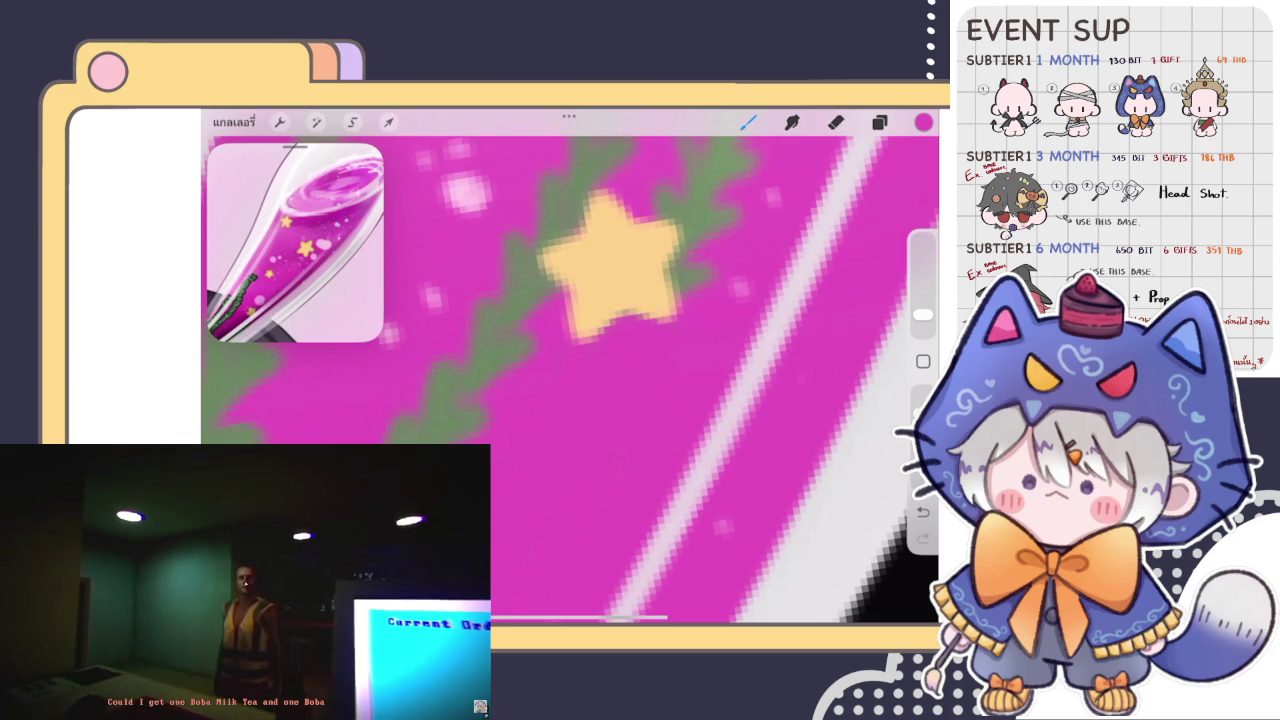
Zoom in on the inner ear and brush pink over the stray green leaf sprig right of centre.
{"action": "scroll", "coordinate": [570, 380], "scroll_direction": "up", "scroll_amount": 2}
{"action": "scroll", "coordinate": [570, 380], "scroll_direction": "right", "scroll_amount": 2}
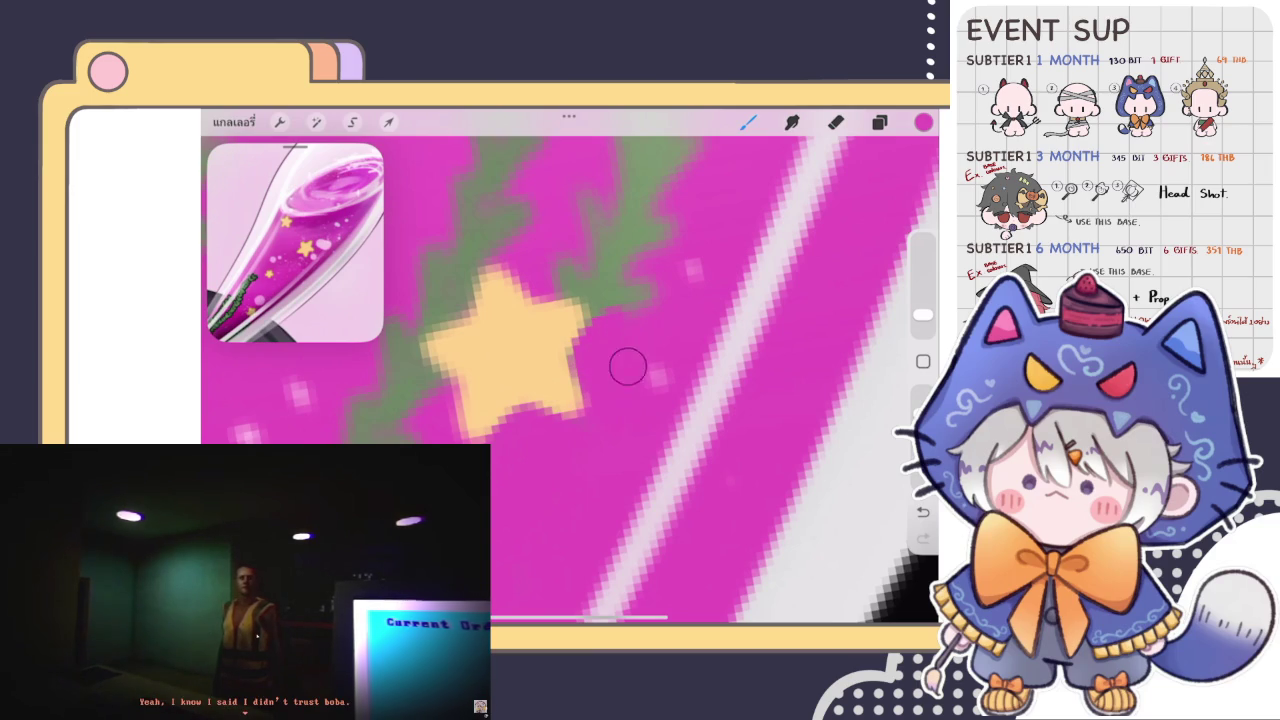
{"action": "scroll", "coordinate": [570, 380], "scroll_direction": "up", "scroll_amount": 3}
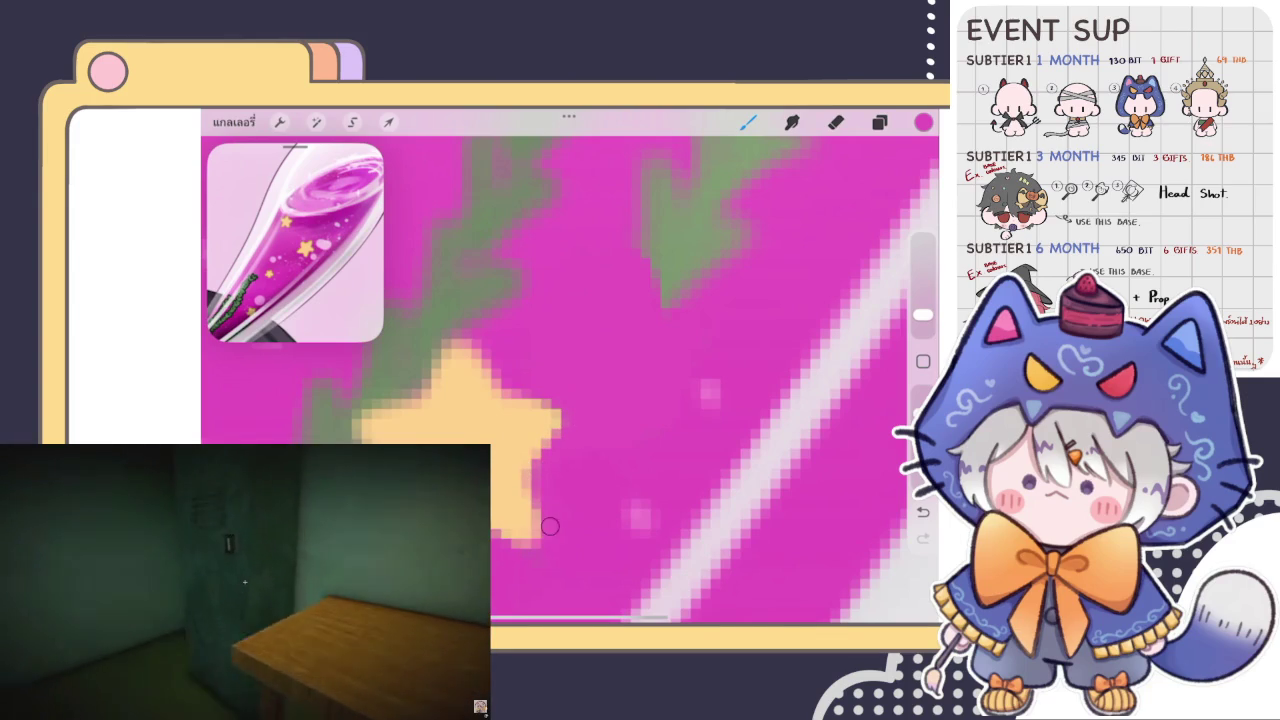
{"action": "scroll", "coordinate": [513, 560], "scroll_direction": "down", "scroll_amount": 5}
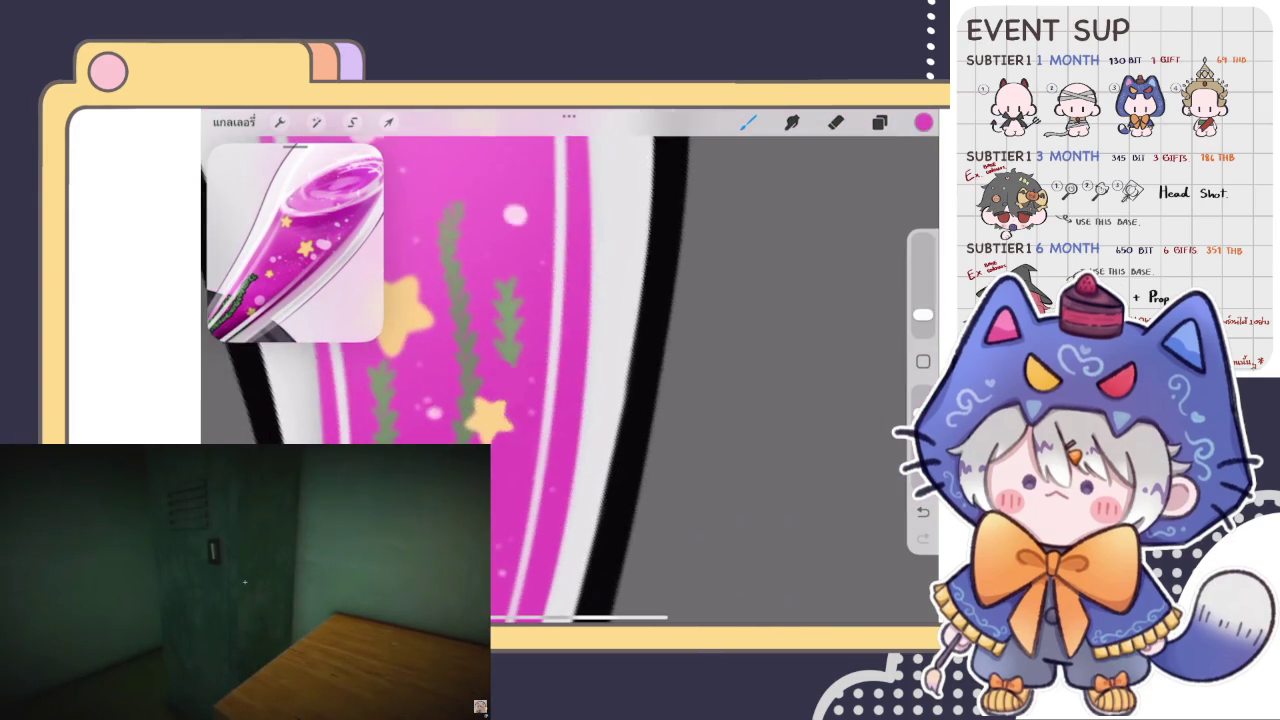
{"action": "scroll", "coordinate": [532, 552], "scroll_direction": "up", "scroll_amount": 5}
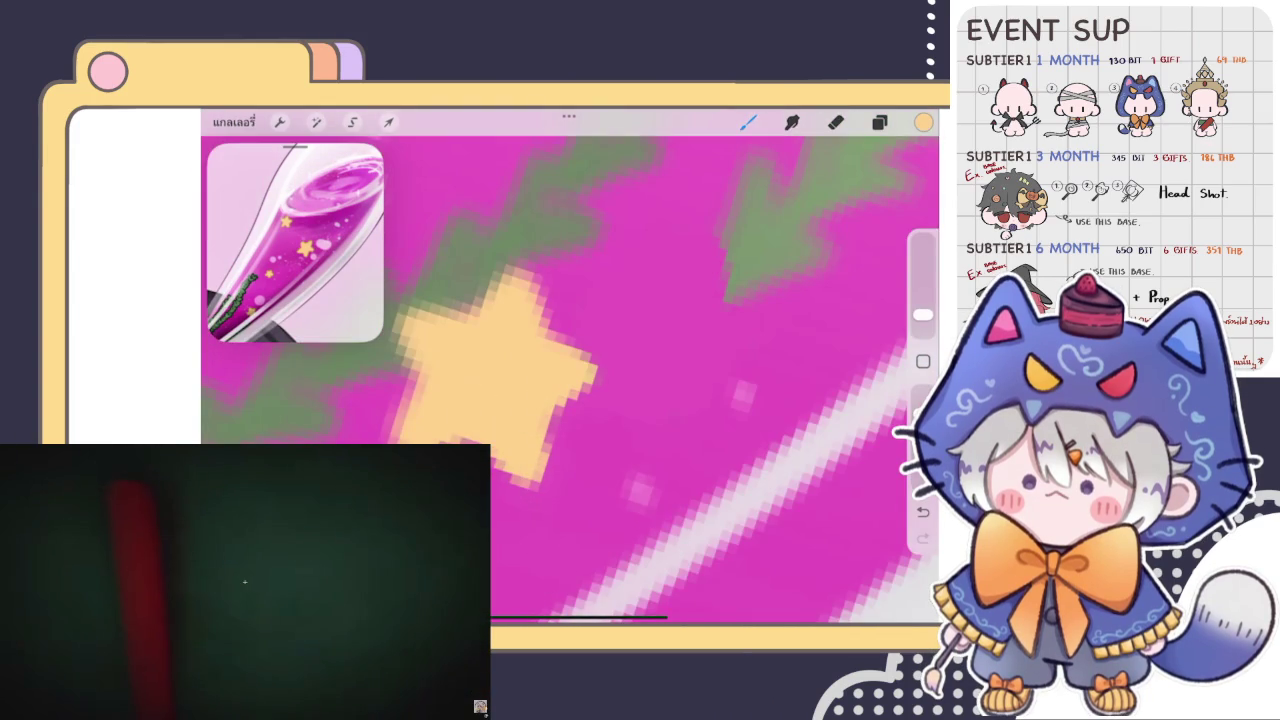
{"action": "scroll", "coordinate": [570, 380], "scroll_direction": "down", "scroll_amount": 3}
{"action": "scroll", "coordinate": [570, 380], "scroll_direction": "down", "scroll_amount": 3}
{"action": "scroll", "coordinate": [570, 380], "scroll_direction": "down", "scroll_amount": 2}
{"action": "scroll", "coordinate": [570, 380], "scroll_direction": "up", "scroll_amount": 3}
{"action": "scroll", "coordinate": [570, 380], "scroll_direction": "up", "scroll_amount": 3}
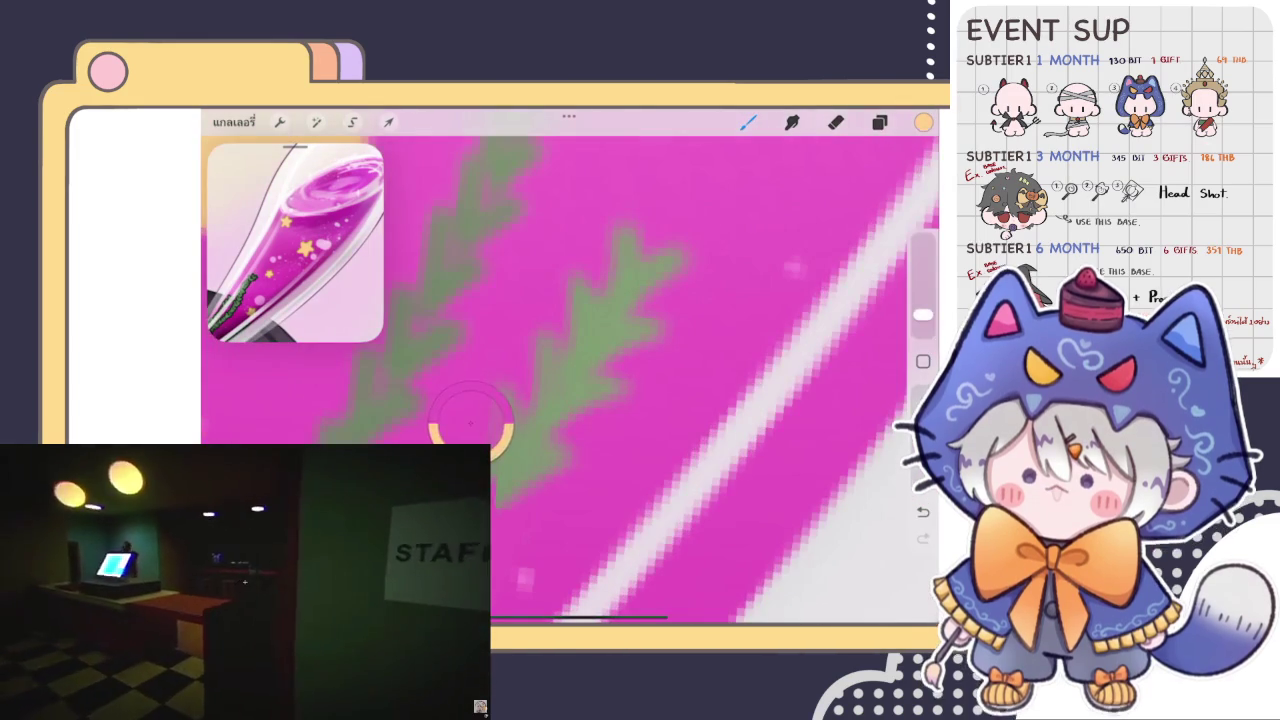
{"action": "mouse_move", "coordinate": [531, 486]}
{"action": "left_mouse_down"}
{"action": "mouse_move", "coordinate": [577, 443]}
{"action": "mouse_move", "coordinate": [537, 357]}
{"action": "mouse_move", "coordinate": [618, 343]}
{"action": "left_mouse_up"}
{"action": "scroll", "coordinate": [570, 380], "scroll_direction": "down", "scroll_amount": 2}
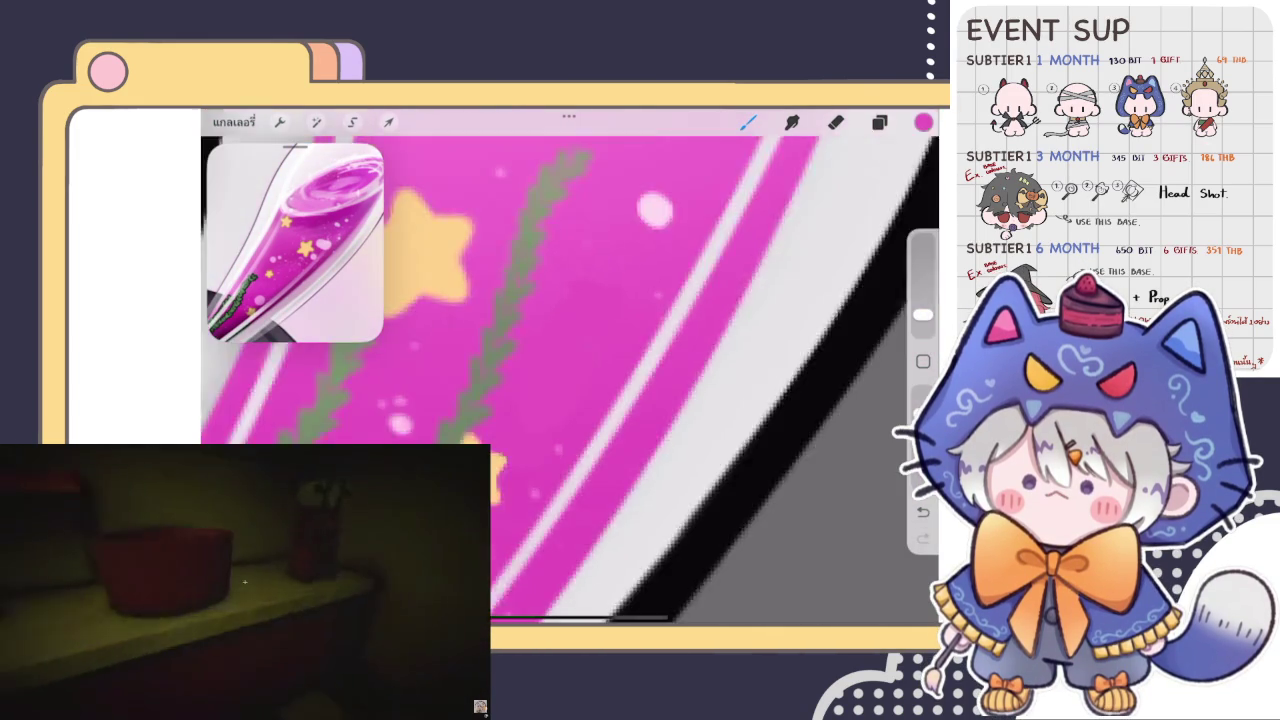
{"action": "scroll", "coordinate": [570, 380], "scroll_direction": "down", "scroll_amount": 2}
{"action": "scroll", "coordinate": [570, 380], "scroll_direction": "down", "scroll_amount": 2}
{"action": "scroll", "coordinate": [570, 380], "scroll_direction": "down", "scroll_amount": 1}
{"action": "scroll", "coordinate": [570, 380], "scroll_direction": "down", "scroll_amount": 3}
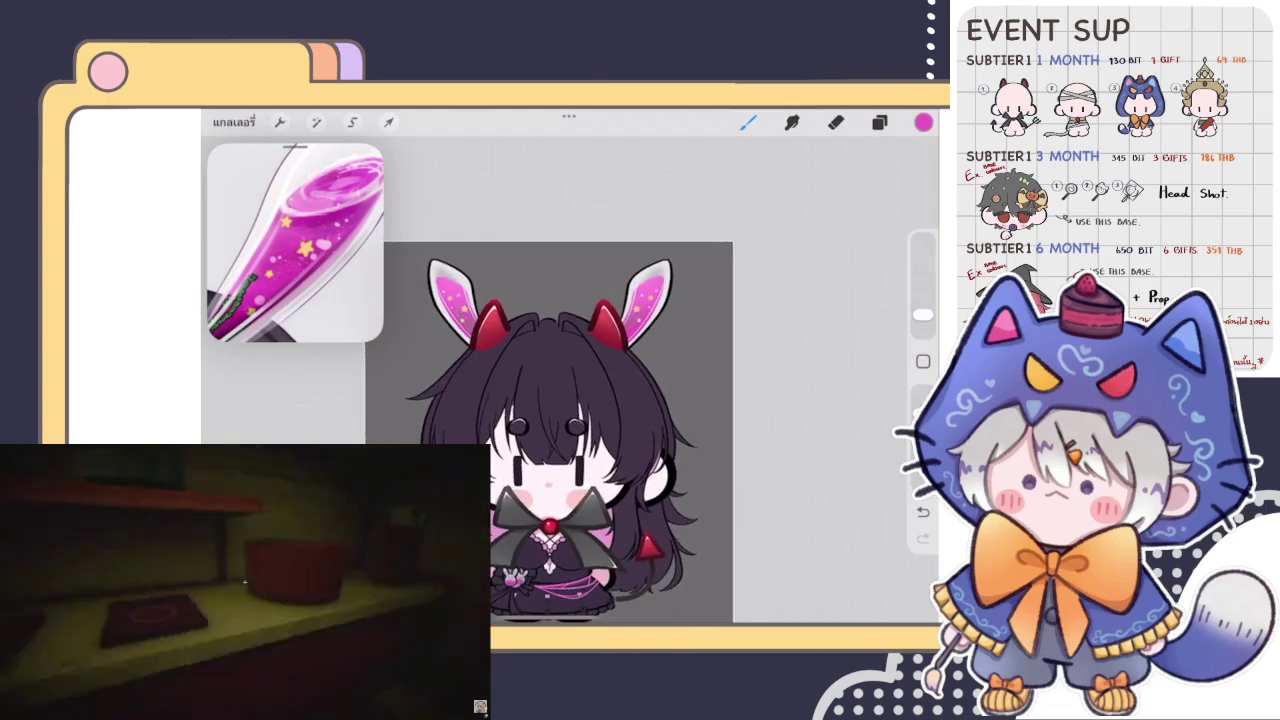
Review the layer stack, then close it and return to the brush.
{"action": "scroll", "coordinate": [570, 380], "scroll_direction": "up", "scroll_amount": 3}
{"action": "left_click", "coordinate": [879, 122]}
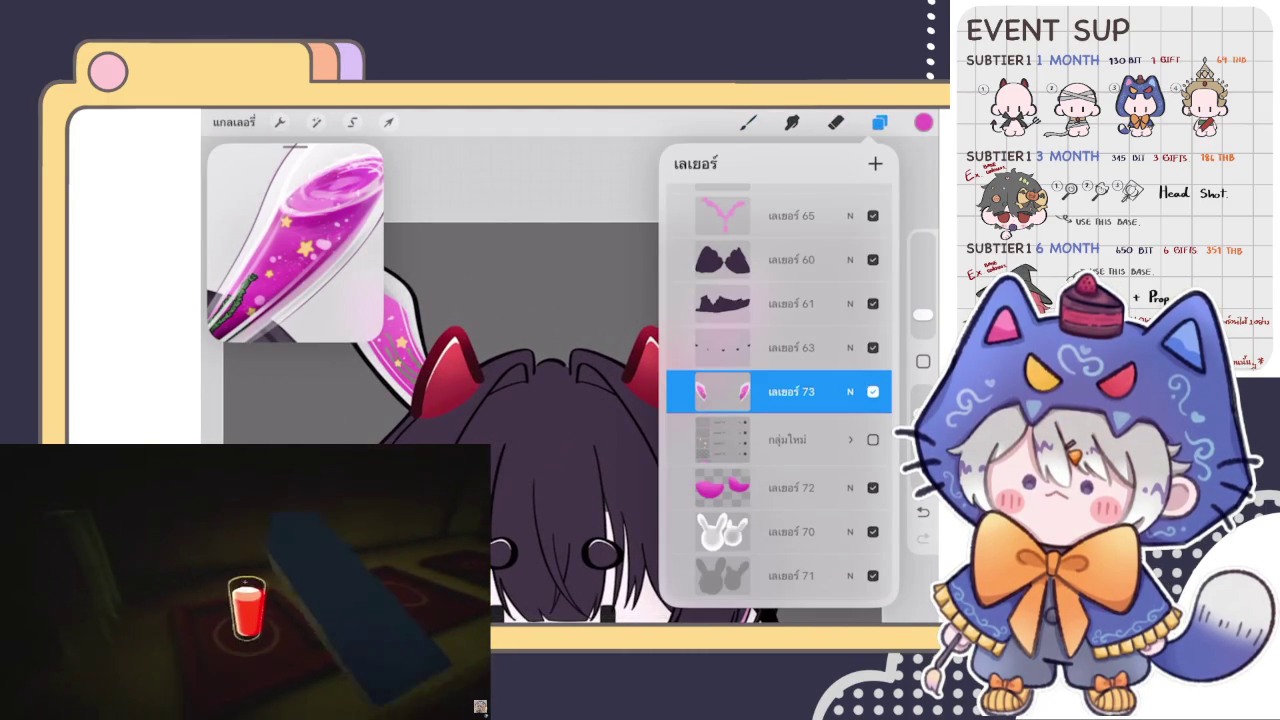
{"action": "scroll", "coordinate": [540, 400], "scroll_direction": "down", "scroll_amount": 3}
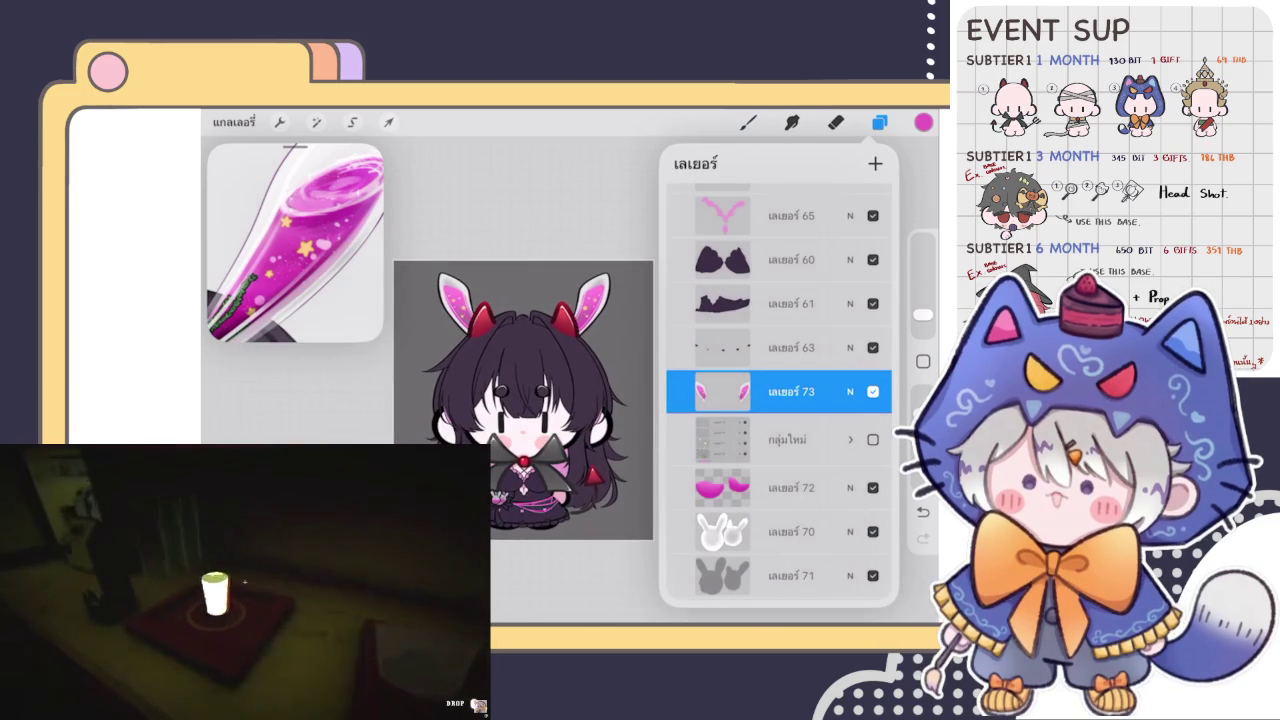
{"action": "scroll", "coordinate": [779, 390], "scroll_direction": "up", "scroll_amount": 2}
{"action": "scroll", "coordinate": [779, 390], "scroll_direction": "up", "scroll_amount": 1}
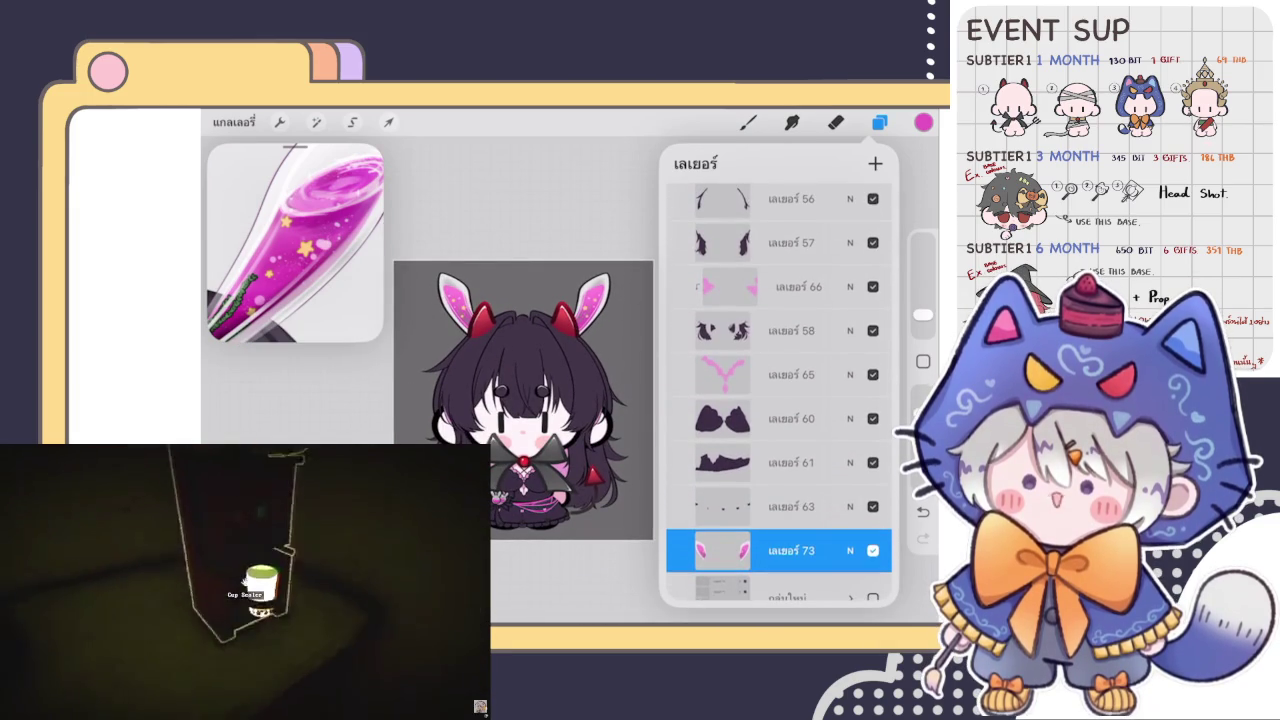
{"action": "key", "text": "b"}
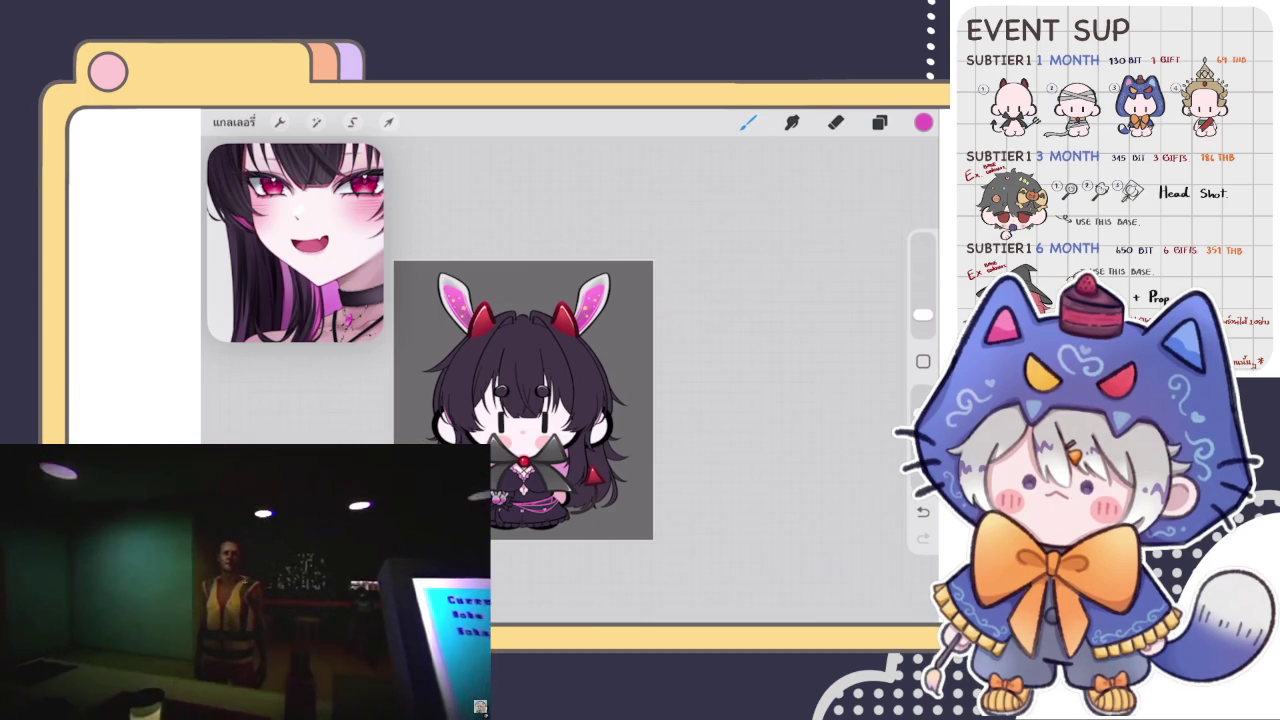
Zoom in on the chest and bring up the layer stack to pick the chest layers.
{"action": "scroll", "coordinate": [523, 400], "scroll_direction": "up", "scroll_amount": 3}
{"action": "left_click", "coordinate": [879, 122]}
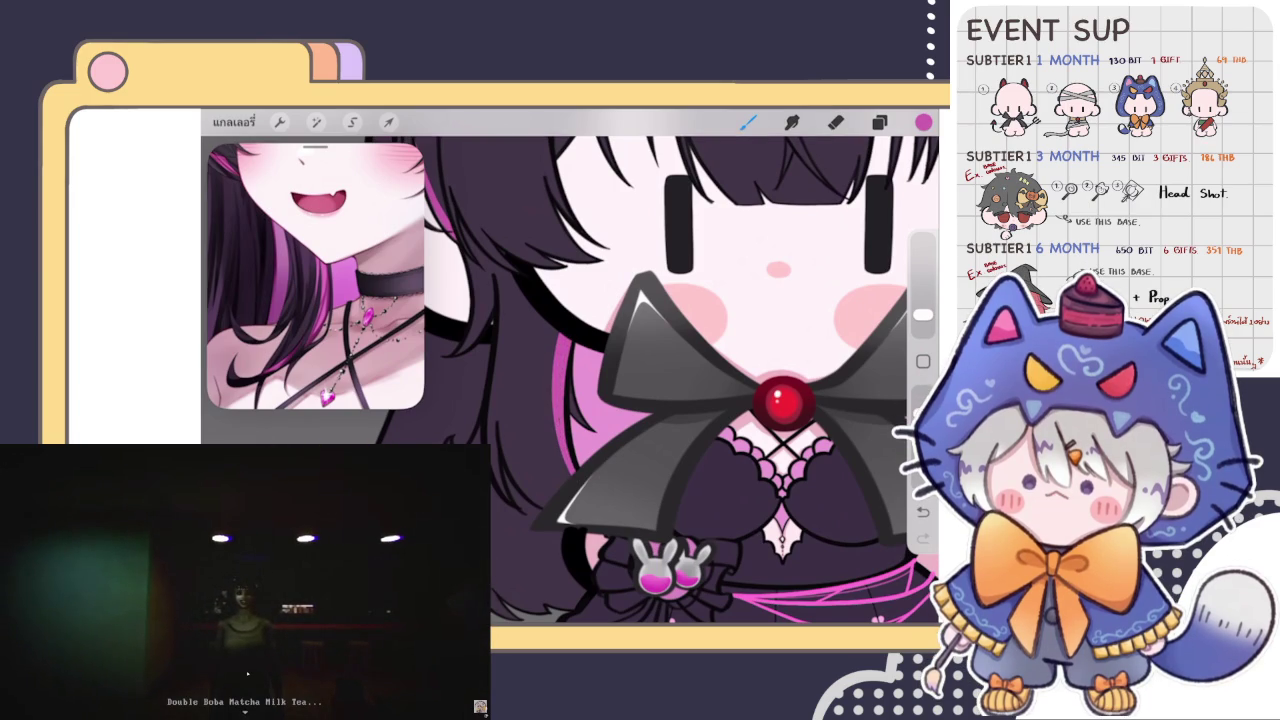
Zoom in and out to frame the skirt for drawing the pink curved line.
{"action": "scroll", "coordinate": [515, 280], "scroll_direction": "up", "scroll_amount": 5}
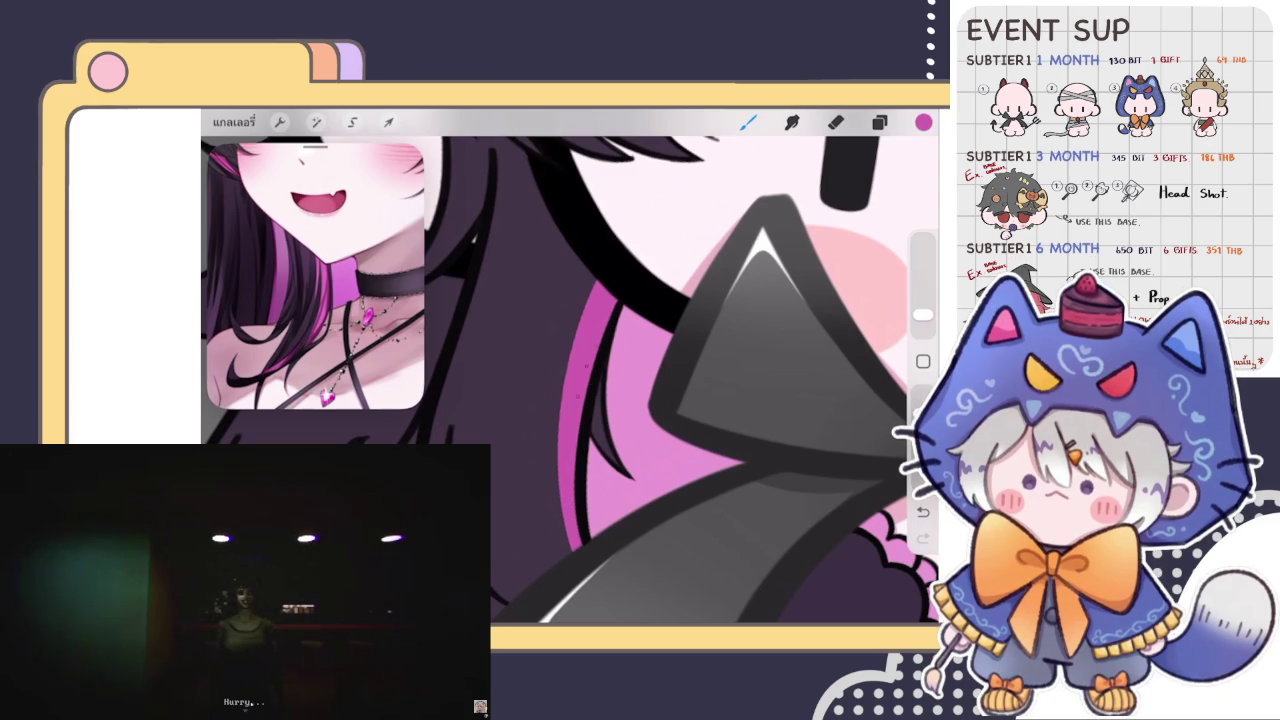
{"action": "scroll", "coordinate": [611, 285], "scroll_direction": "down", "scroll_amount": 3}
{"action": "scroll", "coordinate": [611, 285], "scroll_direction": "down", "scroll_amount": 3}
{"action": "scroll", "coordinate": [611, 285], "scroll_direction": "down", "scroll_amount": 3}
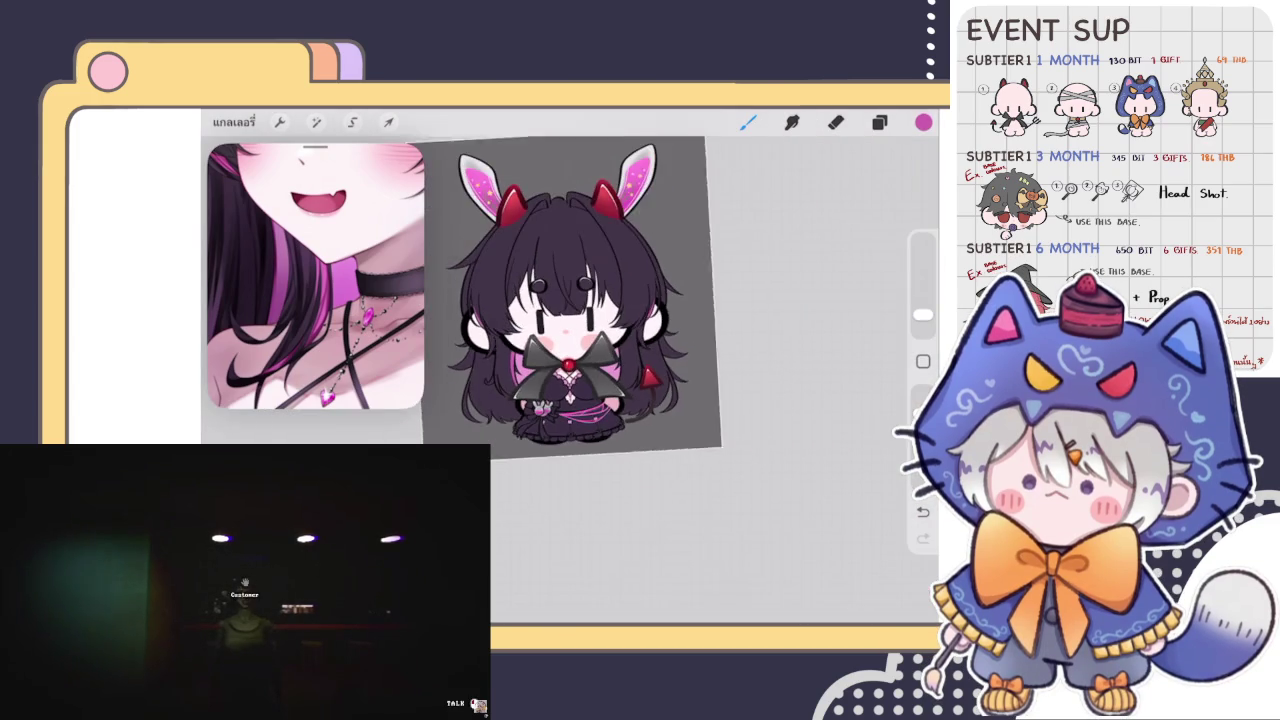
{"action": "scroll", "coordinate": [570, 330], "scroll_direction": "up", "scroll_amount": 2}
{"action": "scroll", "coordinate": [570, 330], "scroll_direction": "up", "scroll_amount": 2}
{"action": "scroll", "coordinate": [570, 330], "scroll_direction": "up", "scroll_amount": 2}
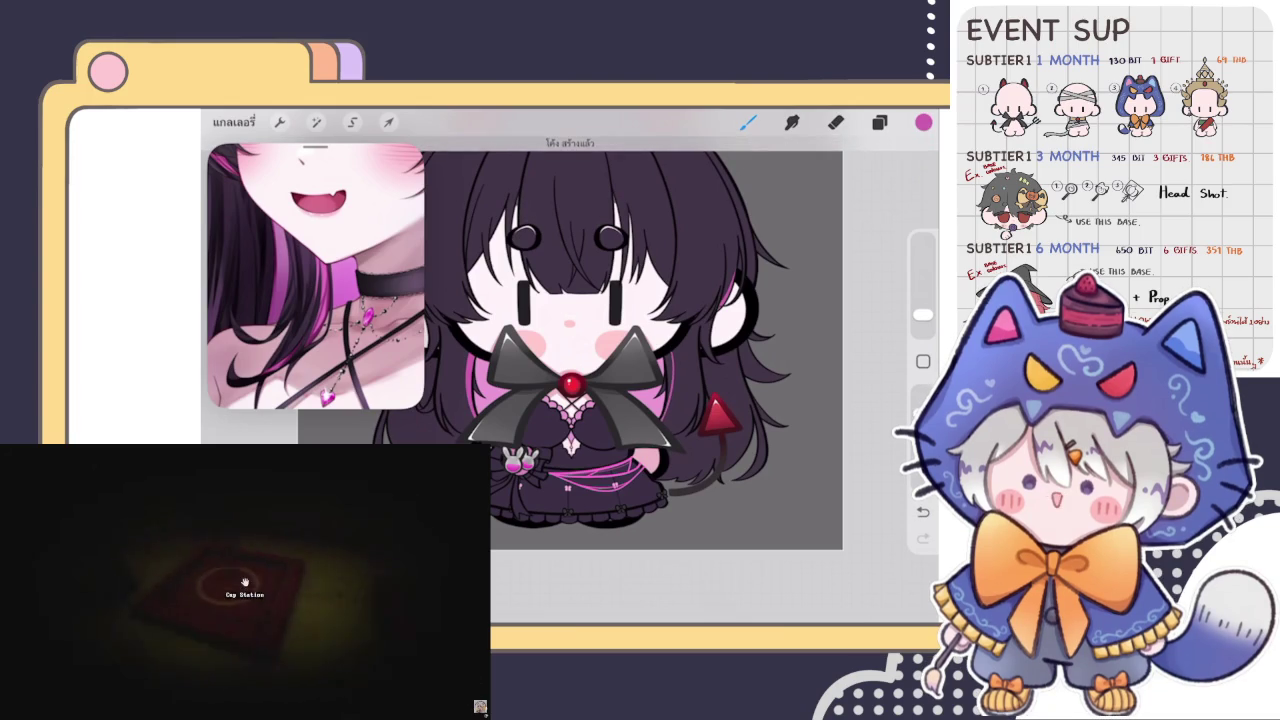
{"action": "scroll", "coordinate": [620, 380], "scroll_direction": "up", "scroll_amount": 2}
{"action": "scroll", "coordinate": [620, 380], "scroll_direction": "up", "scroll_amount": 2}
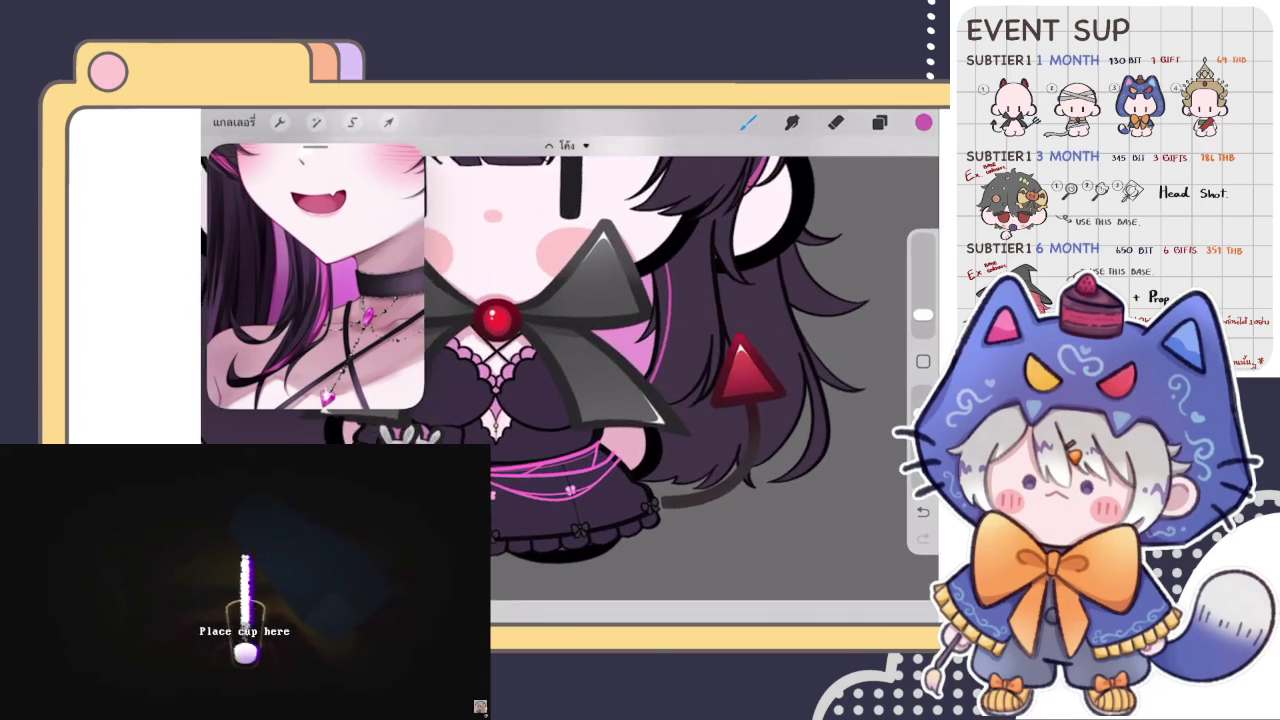
Reshape the snapped pink arc along the bow and confirm the curved line.
{"action": "scroll", "coordinate": [620, 380], "scroll_direction": "up", "scroll_amount": 2}
{"action": "scroll", "coordinate": [620, 380], "scroll_direction": "up", "scroll_amount": 2}
{"action": "left_click", "coordinate": [566, 145]}
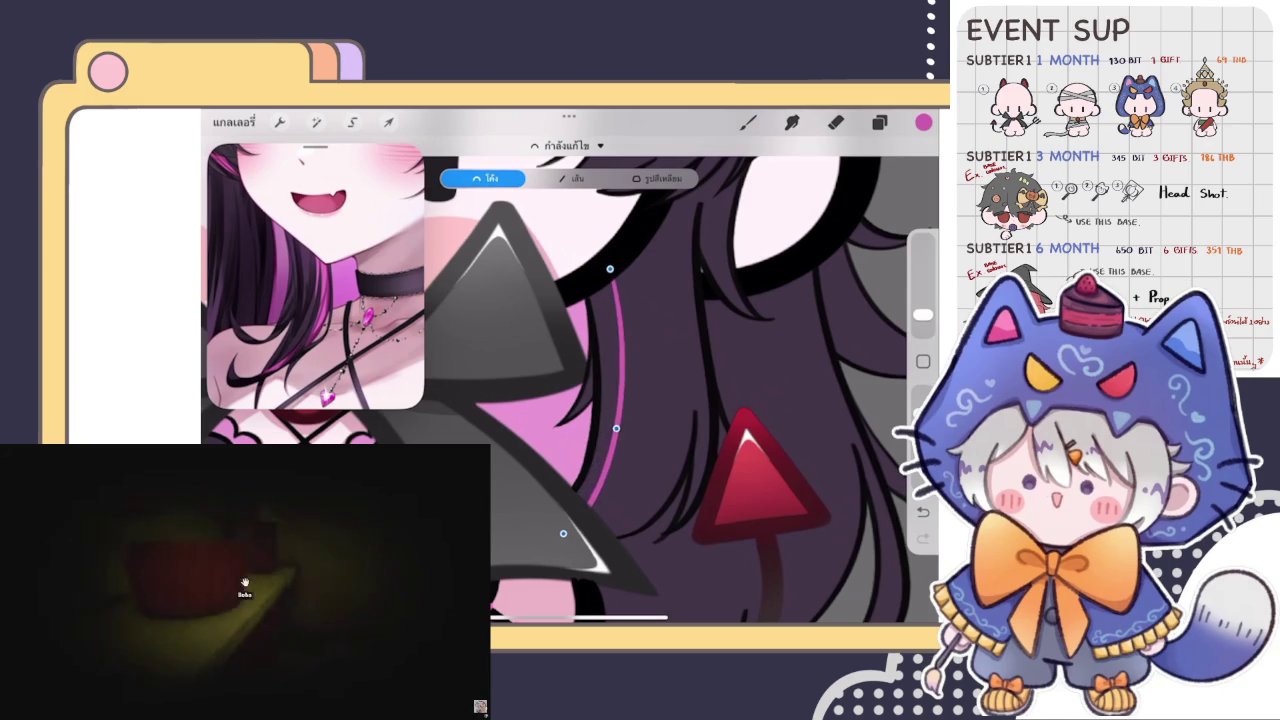
{"action": "left_click", "coordinate": [748, 122]}
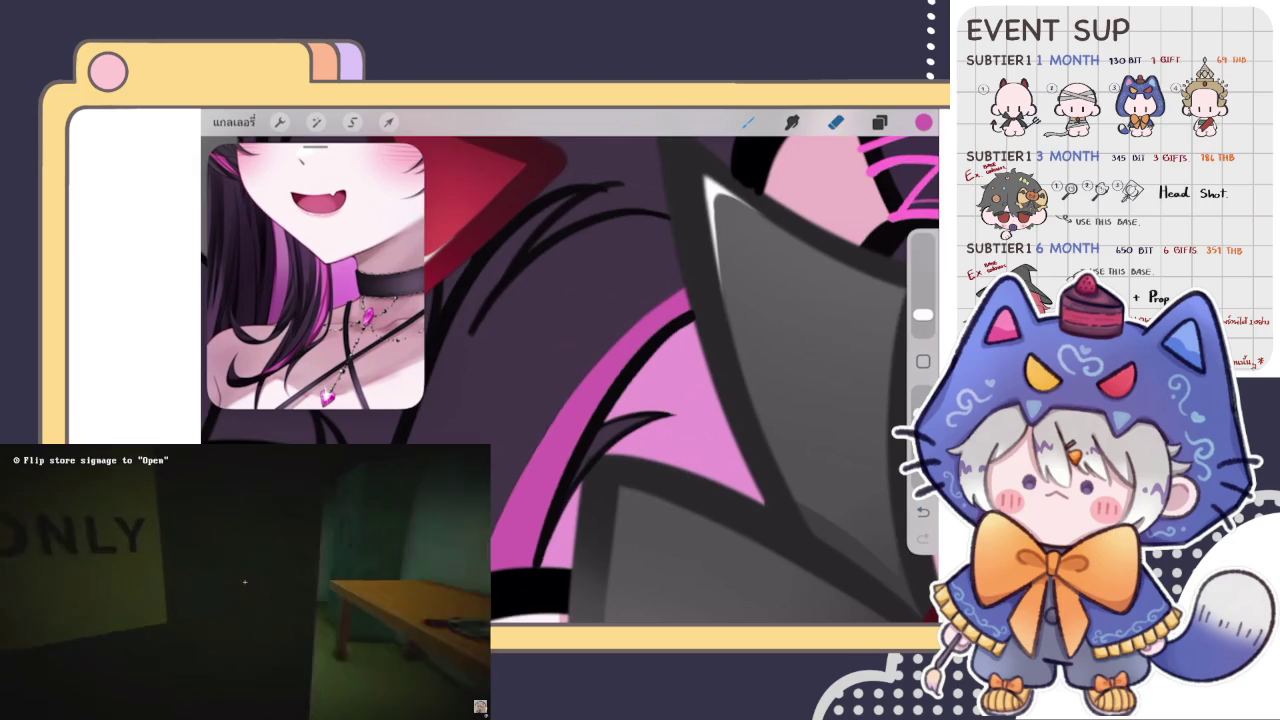
Switch back to the brush and zoom out, then in on the waist for the bunny potion charm.
{"action": "key", "text": "b"}
{"action": "scroll", "coordinate": [680, 380], "scroll_direction": "up", "scroll_amount": 2}
{"action": "scroll", "coordinate": [570, 380], "scroll_direction": "up", "scroll_amount": 2}
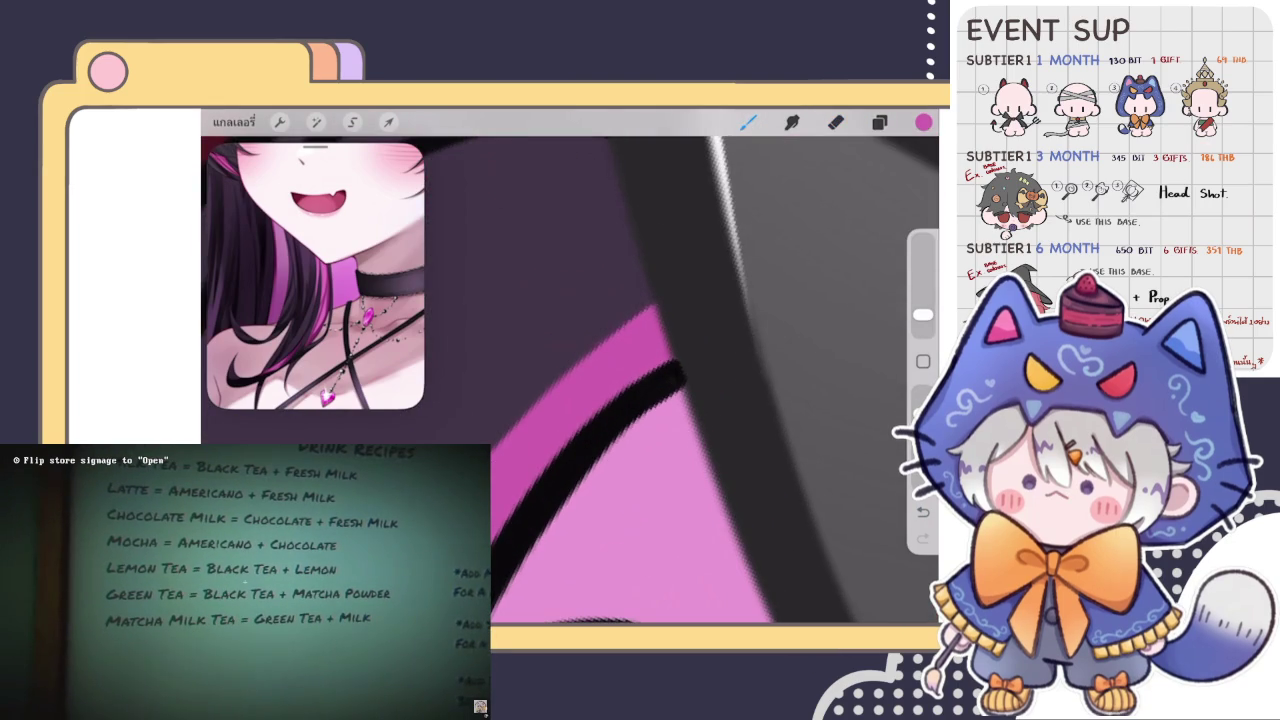
{"action": "scroll", "coordinate": [600, 380], "scroll_direction": "down", "scroll_amount": 2}
{"action": "scroll", "coordinate": [600, 300], "scroll_direction": "down", "scroll_amount": 3}
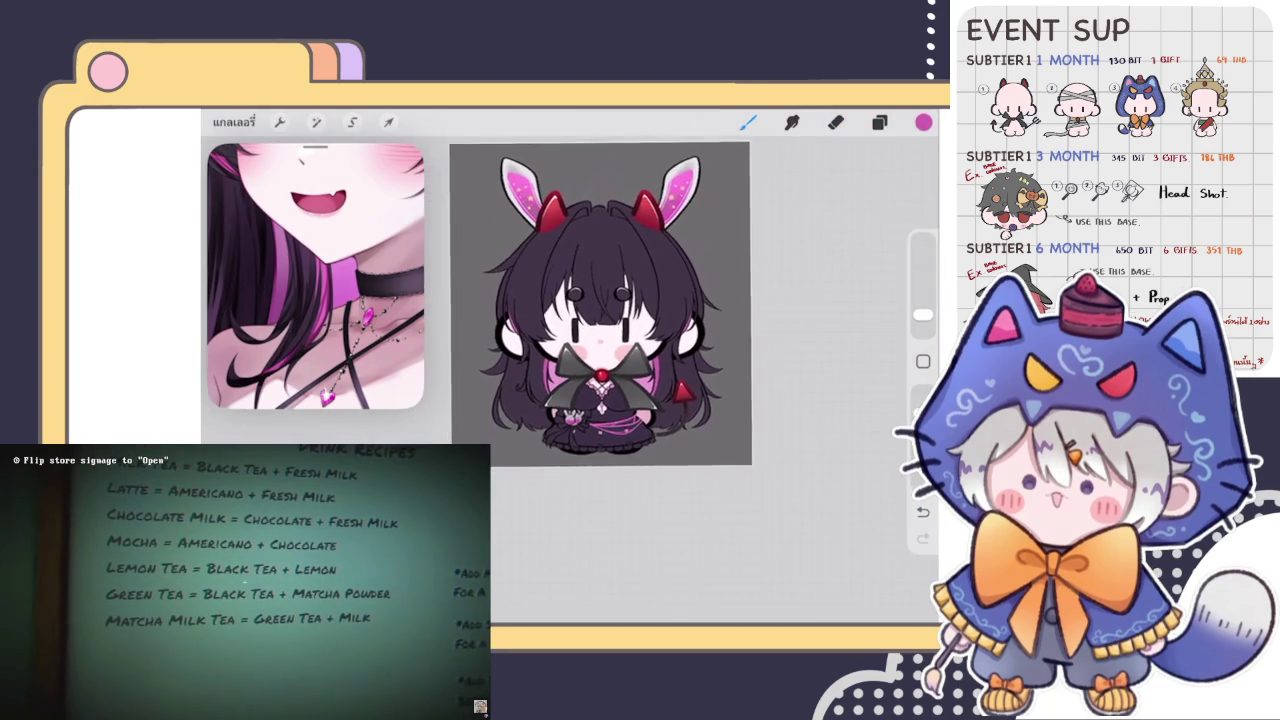
{"action": "scroll", "coordinate": [600, 320], "scroll_direction": "up", "scroll_amount": 2}
{"action": "scroll", "coordinate": [600, 320], "scroll_direction": "down", "scroll_amount": 2}
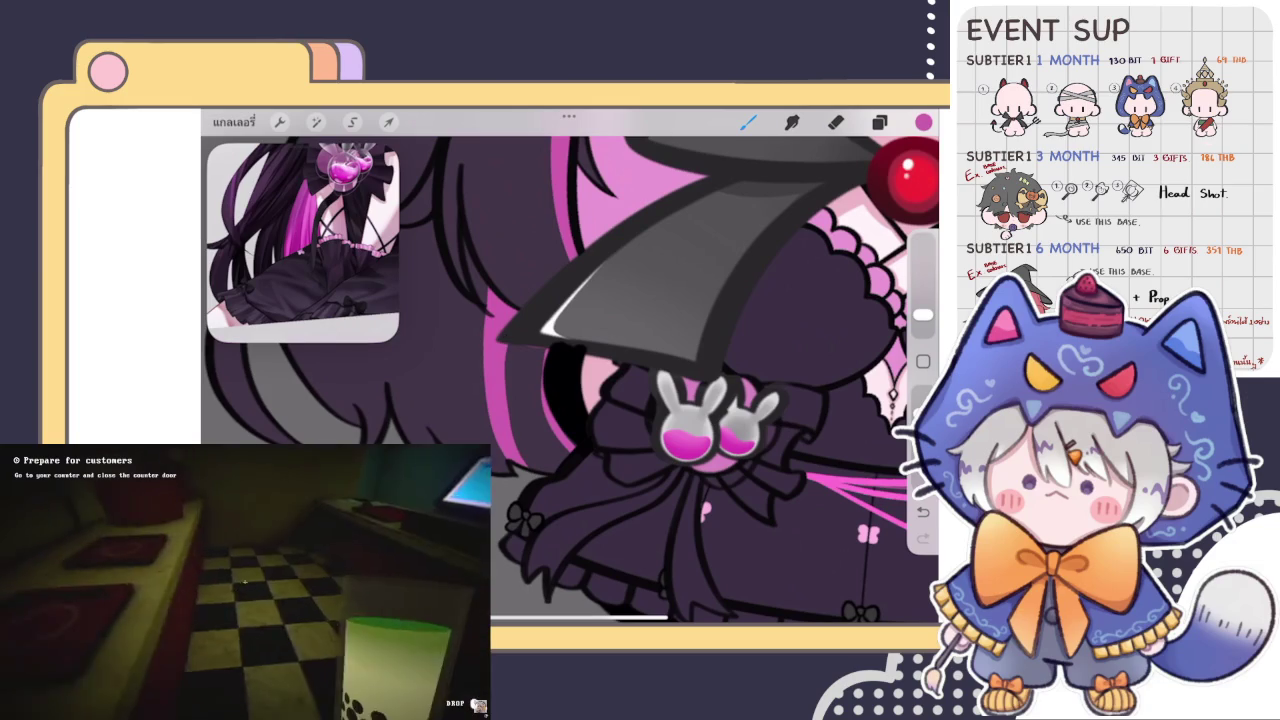
ColorDrop fill the bow ribbon's highlight shape, then zoom out to review it.
{"action": "left_click_drag", "start_coordinate": [923, 121], "coordinate": [548, 326]}
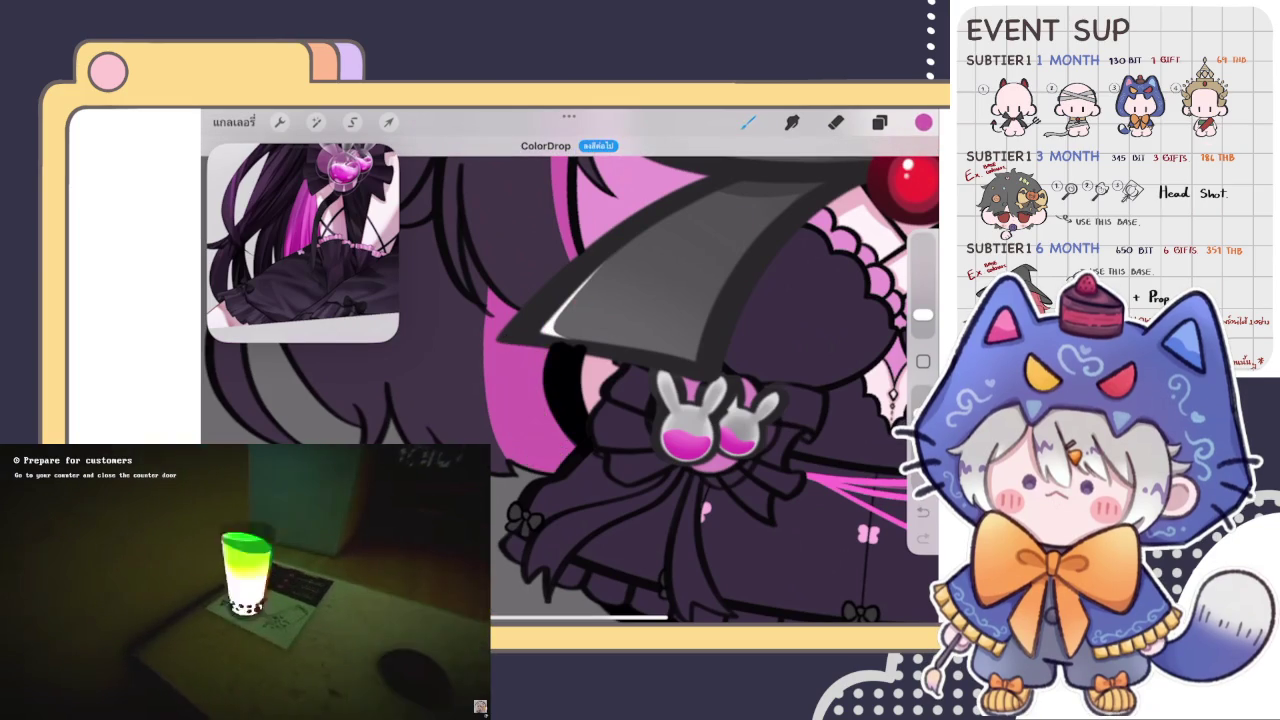
{"action": "scroll", "coordinate": [570, 390], "scroll_direction": "down", "scroll_amount": 5}
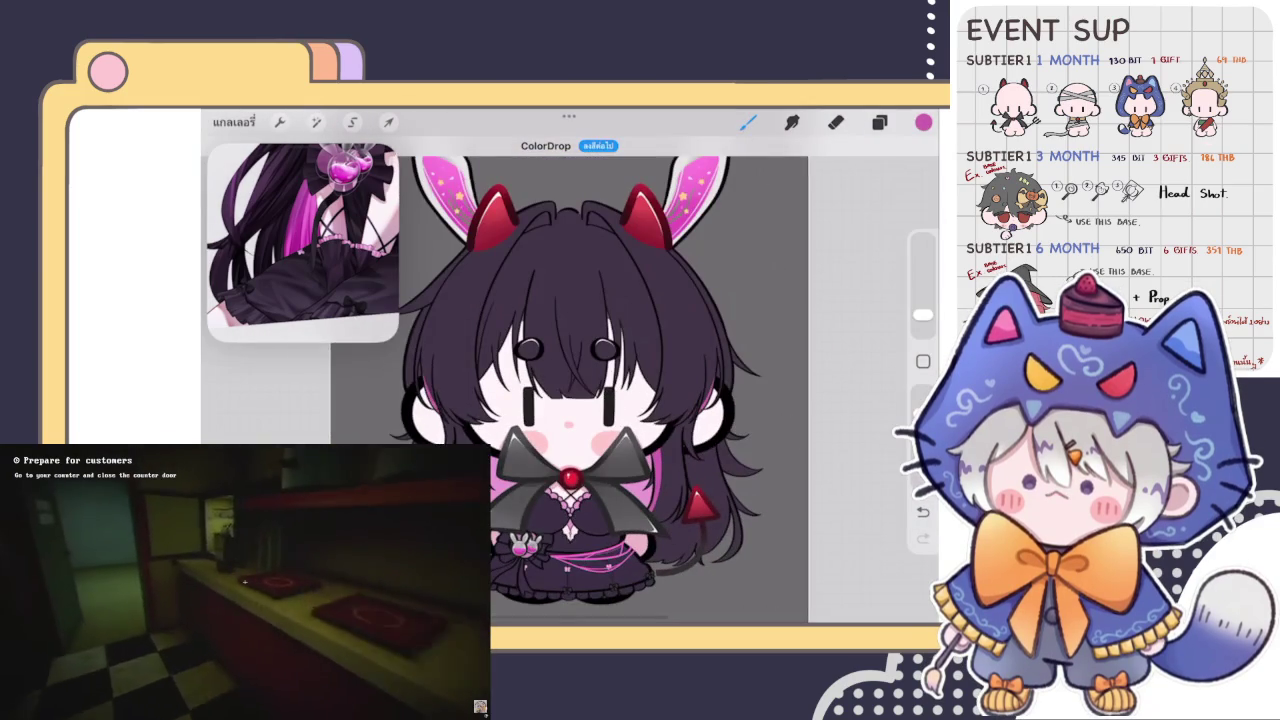
{"action": "scroll", "coordinate": [550, 380], "scroll_direction": "up", "scroll_amount": 3}
{"action": "scroll", "coordinate": [550, 400], "scroll_direction": "up", "scroll_amount": 2}
{"action": "scroll", "coordinate": [550, 400], "scroll_direction": "up", "scroll_amount": 2}
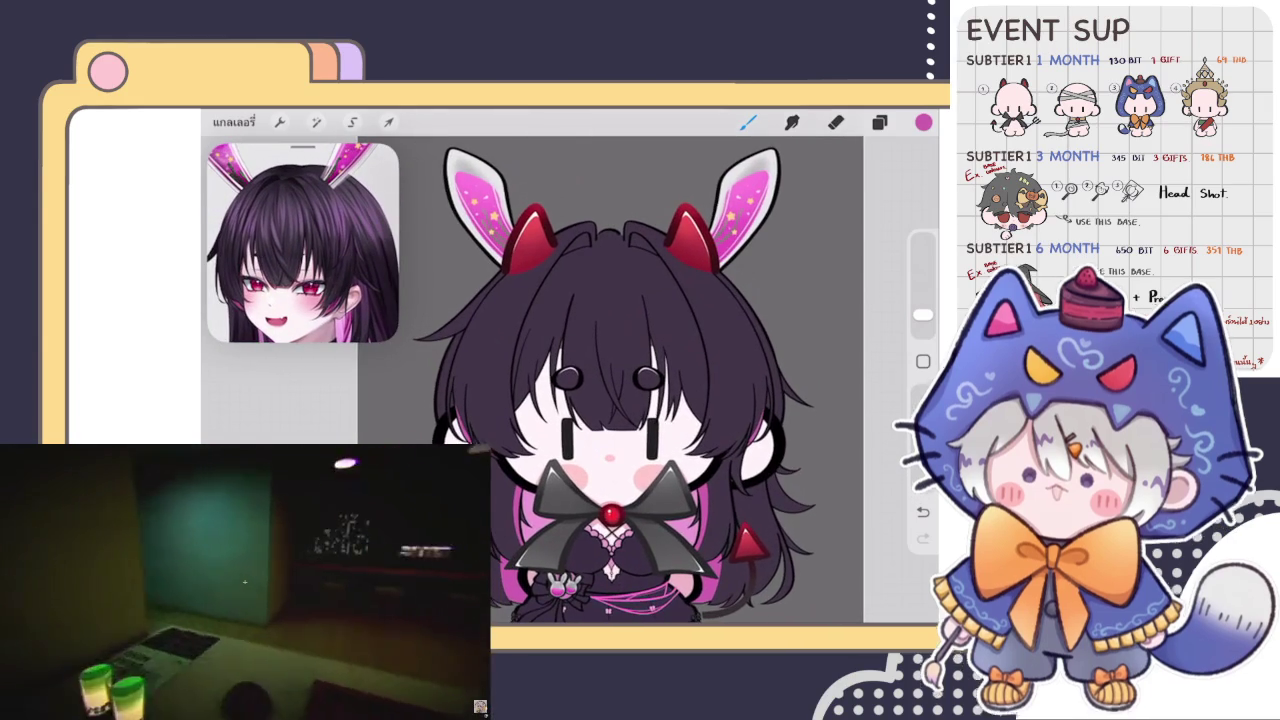
Bring up the layer list to choose the dress layer for the lace trim.
{"action": "left_click", "coordinate": [879, 122]}
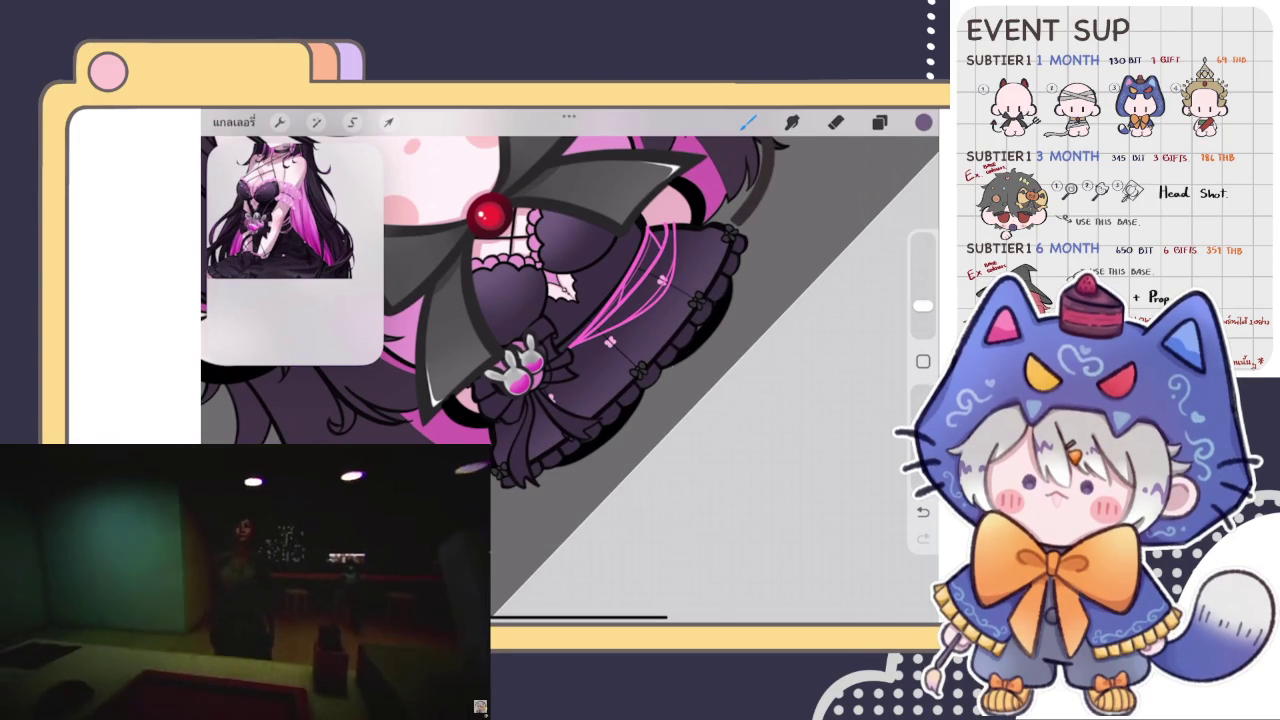
Switch to the Smudge tool and zoom in to blend the dress shading.
{"action": "left_click", "coordinate": [791, 122]}
{"action": "scroll", "coordinate": [600, 300], "scroll_direction": "up", "scroll_amount": 2}
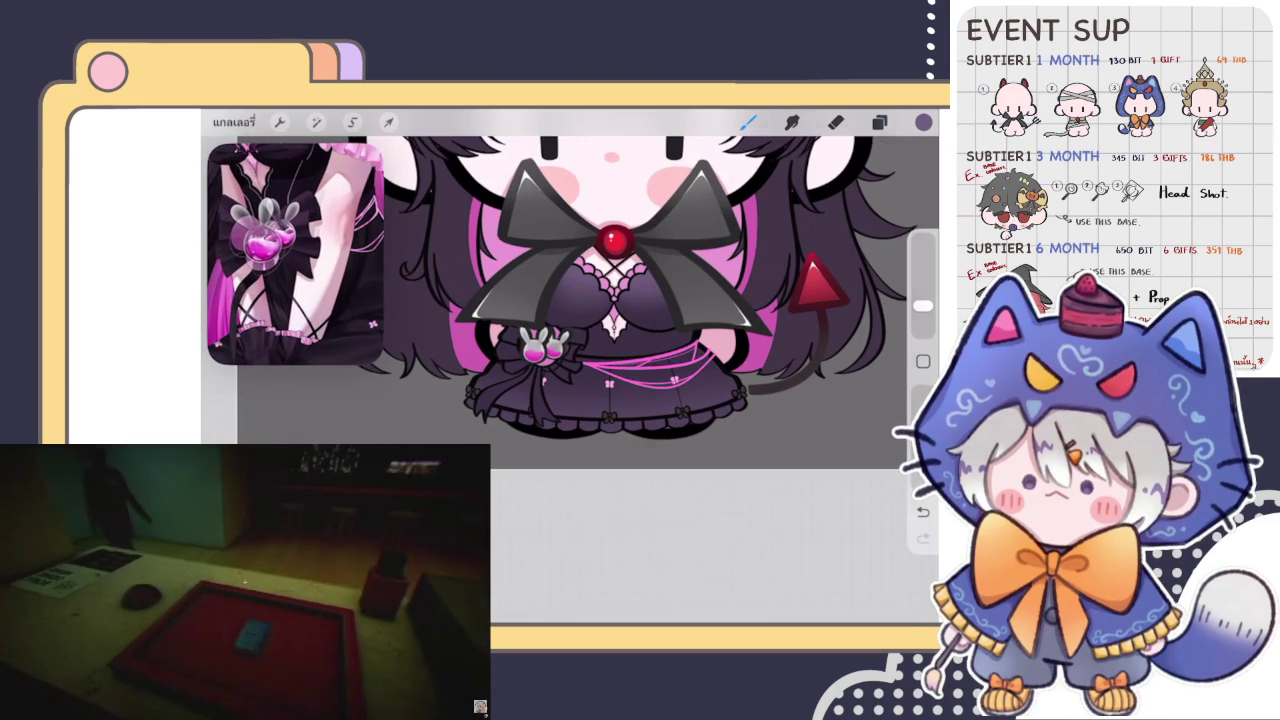
Add a new layer above the bow and set it as a clipping mask to the bow layer.
{"action": "left_click", "coordinate": [879, 122]}
{"action": "left_click", "coordinate": [875, 163]}
{"action": "left_click_drag", "start_coordinate": [780, 449], "coordinate": [780, 320]}
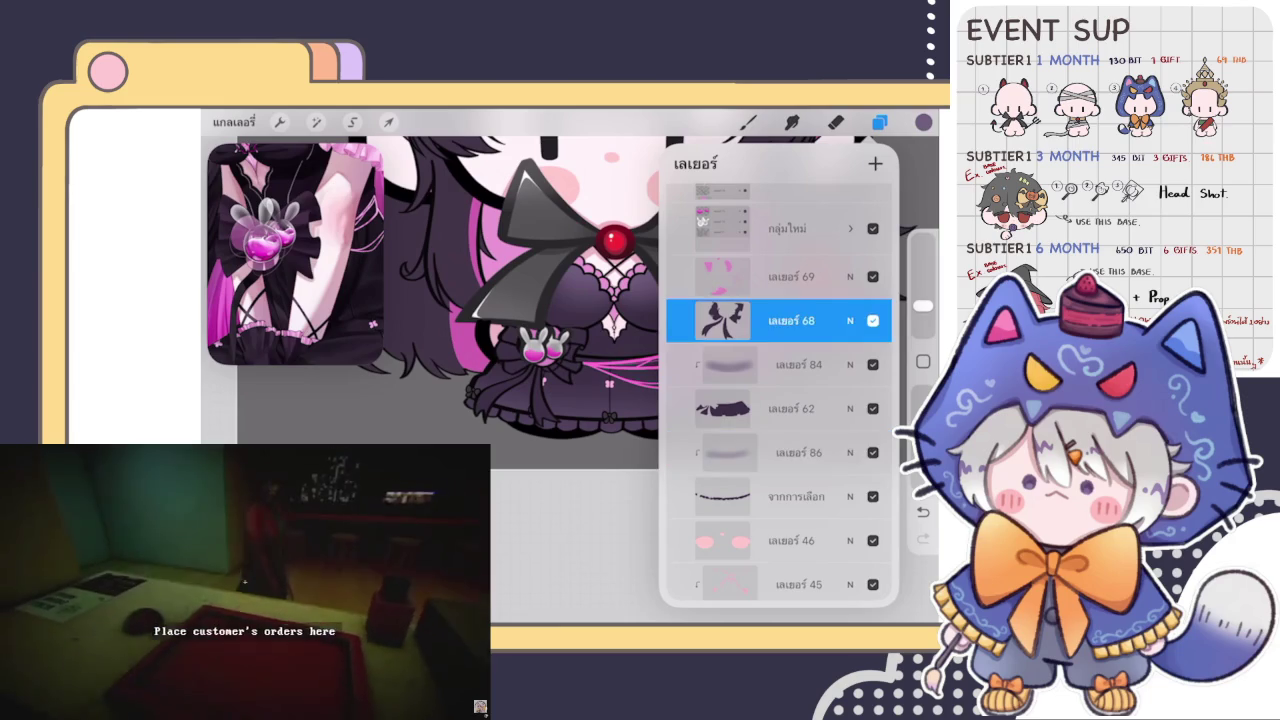
{"action": "left_click", "coordinate": [790, 320]}
{"action": "left_click", "coordinate": [600, 364]}
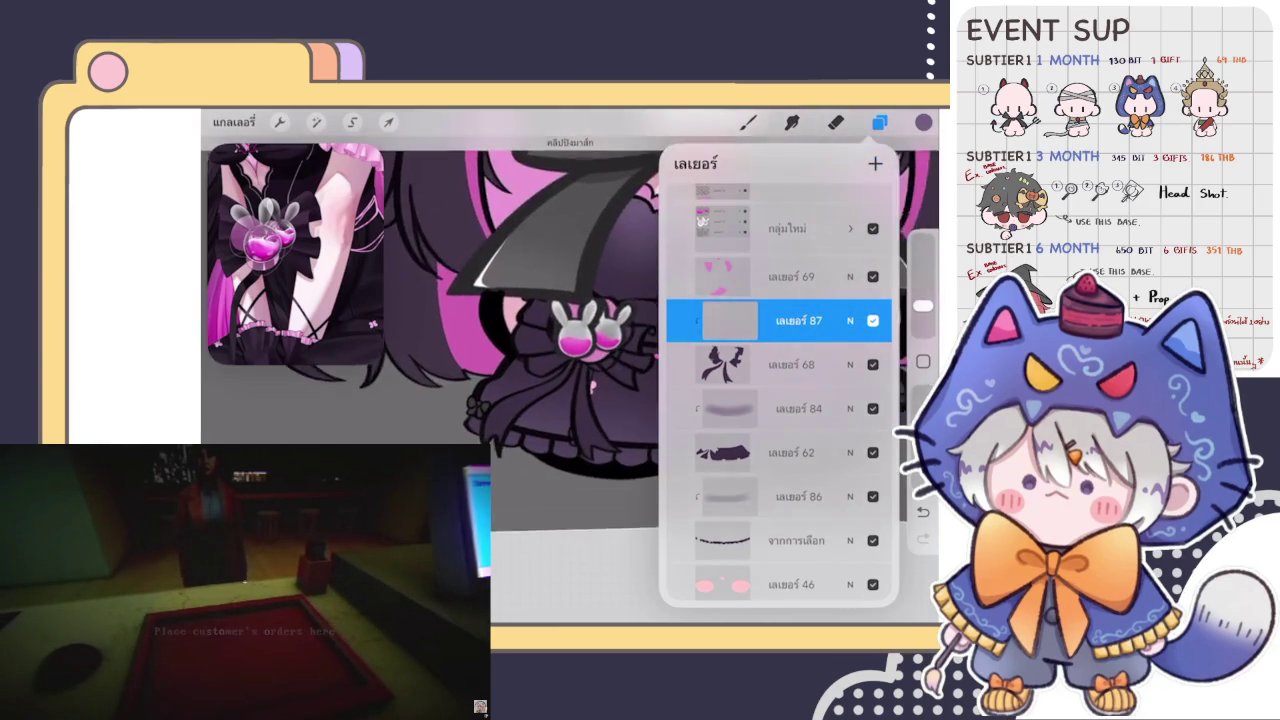
Switch back to the brush and shrink its size to 3%.
{"action": "scroll", "coordinate": [450, 350], "scroll_direction": "up", "scroll_amount": 3}
{"action": "left_click", "coordinate": [748, 122]}
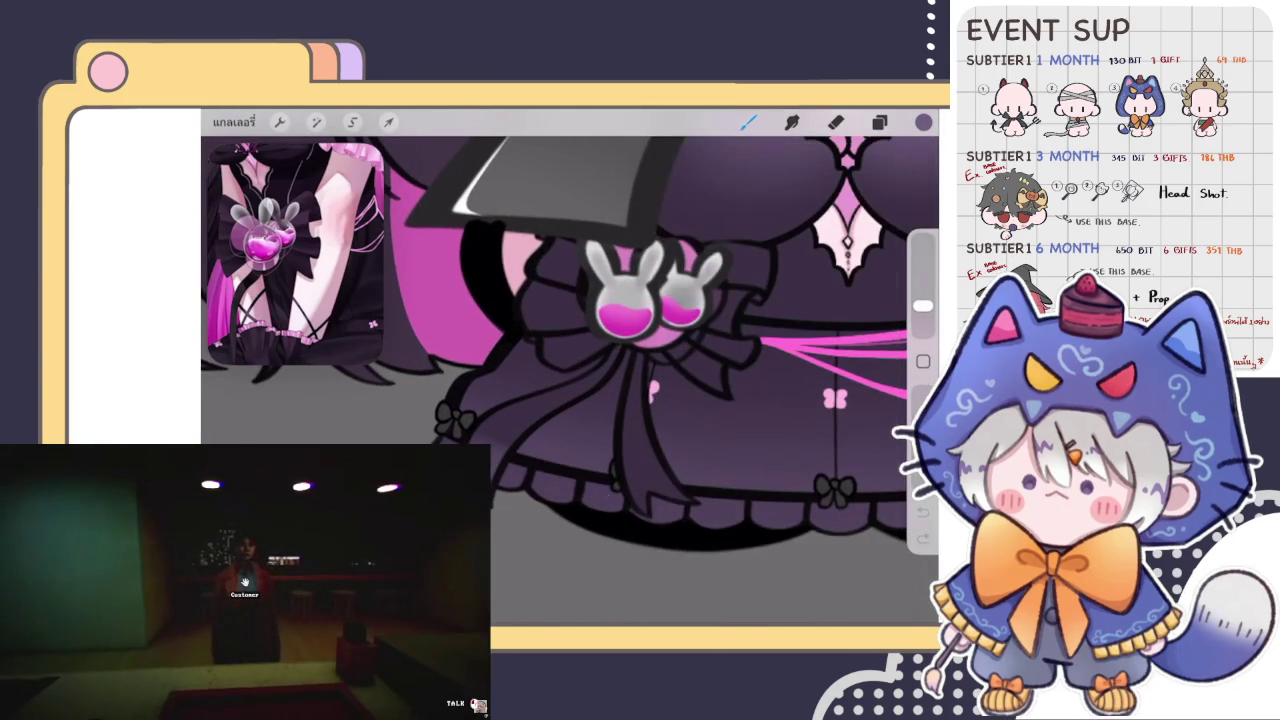
{"action": "left_click_drag", "start_coordinate": [923, 305], "coordinate": [923, 317]}
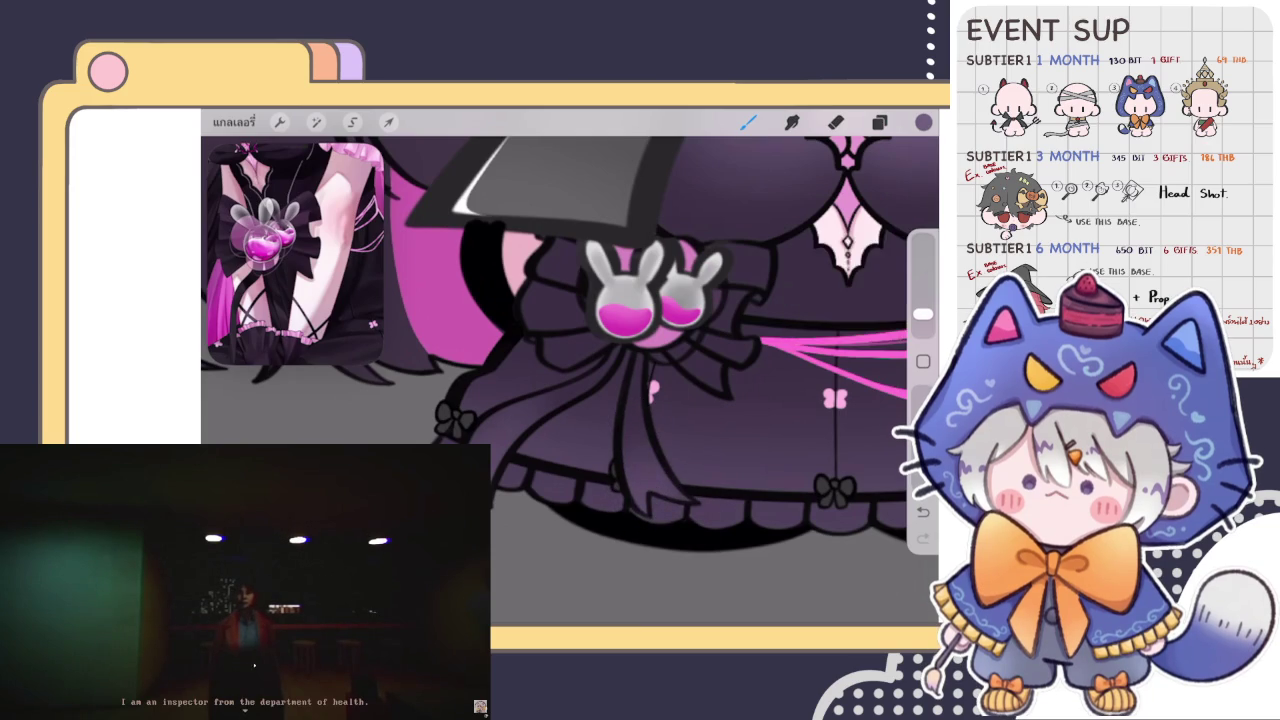
{"action": "scroll", "coordinate": [600, 350], "scroll_direction": "up", "scroll_amount": 1}
{"action": "scroll", "coordinate": [600, 350], "scroll_direction": "up", "scroll_amount": 1}
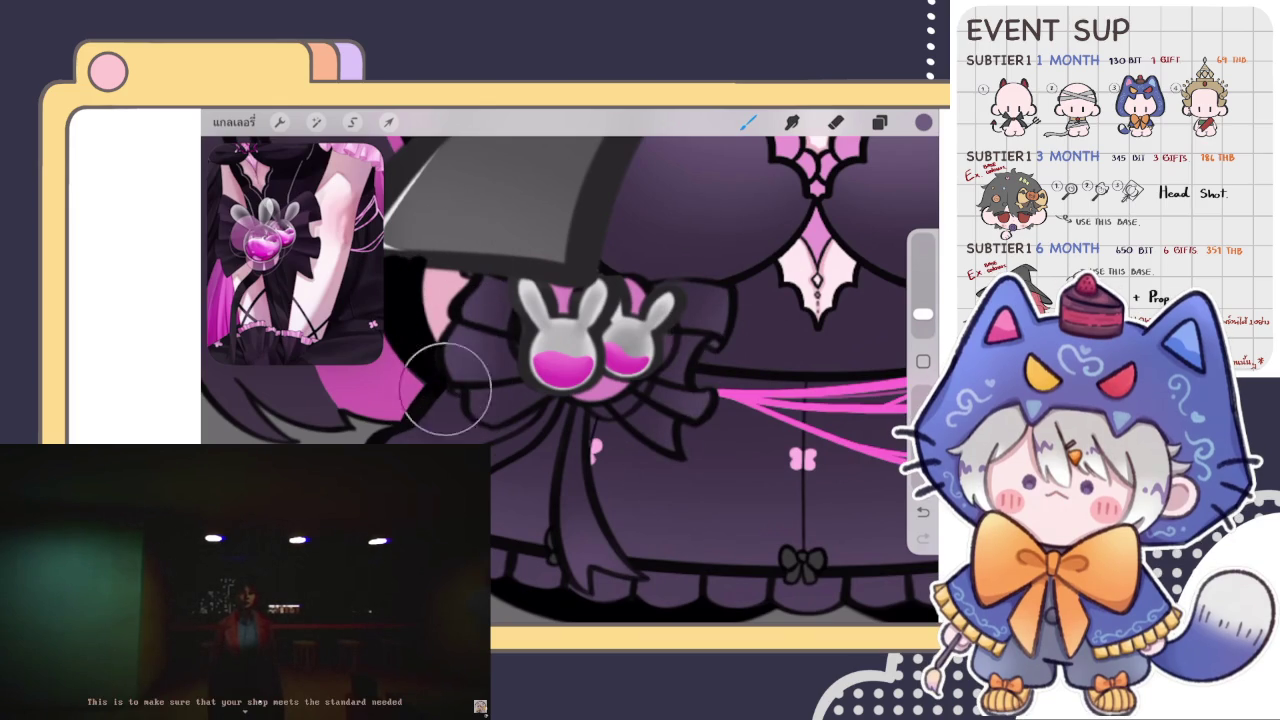
Zoom in and out over the chibi's bow and bodice to inspect them.
{"action": "scroll", "coordinate": [600, 300], "scroll_direction": "down", "scroll_amount": 3}
{"action": "scroll", "coordinate": [600, 300], "scroll_direction": "down", "scroll_amount": 3}
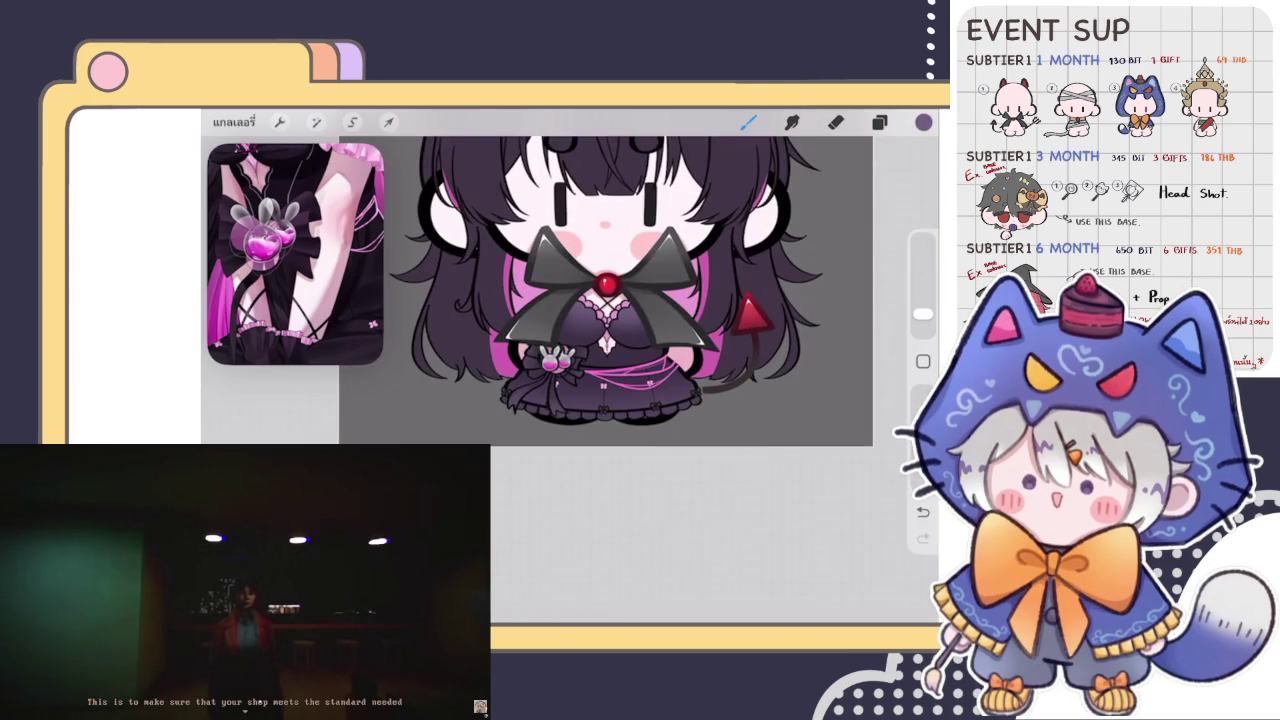
{"action": "scroll", "coordinate": [557, 335], "scroll_direction": "up", "scroll_amount": 2}
{"action": "scroll", "coordinate": [557, 335], "scroll_direction": "up", "scroll_amount": 3}
{"action": "scroll", "coordinate": [557, 335], "scroll_direction": "up", "scroll_amount": 1}
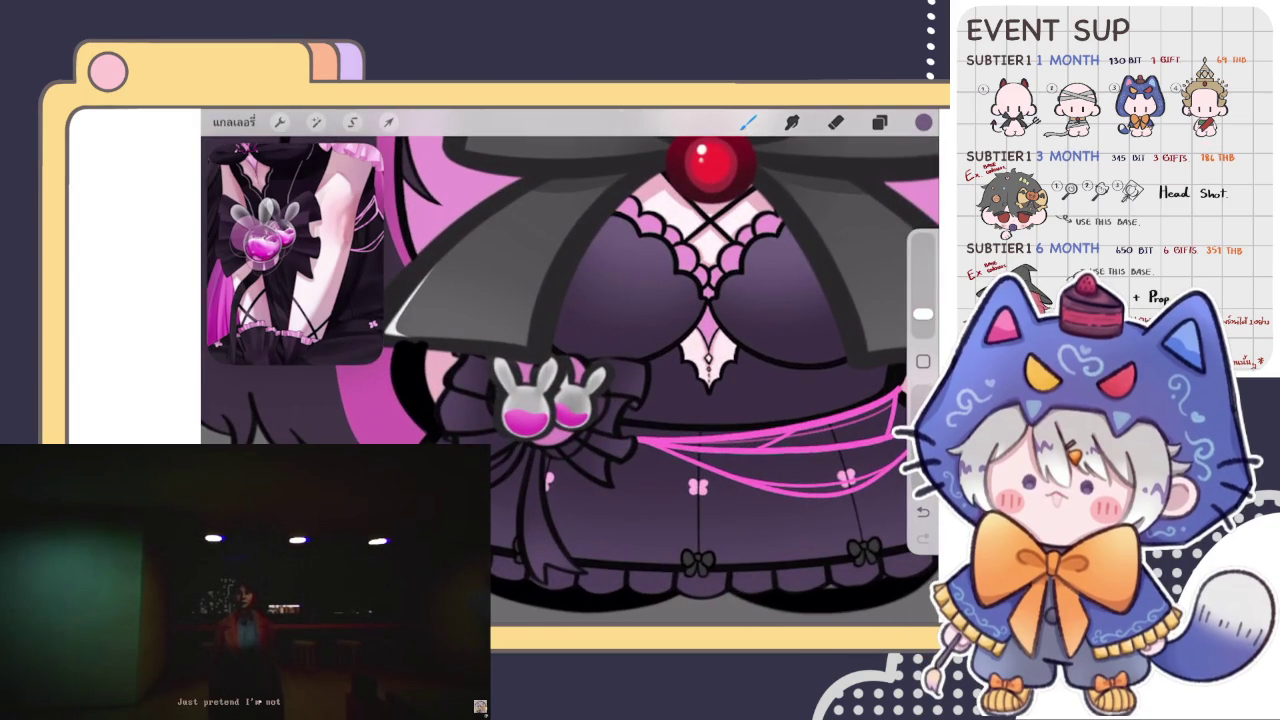
{"action": "scroll", "coordinate": [620, 320], "scroll_direction": "down", "scroll_amount": 5}
{"action": "scroll", "coordinate": [620, 320], "scroll_direction": "down", "scroll_amount": 2}
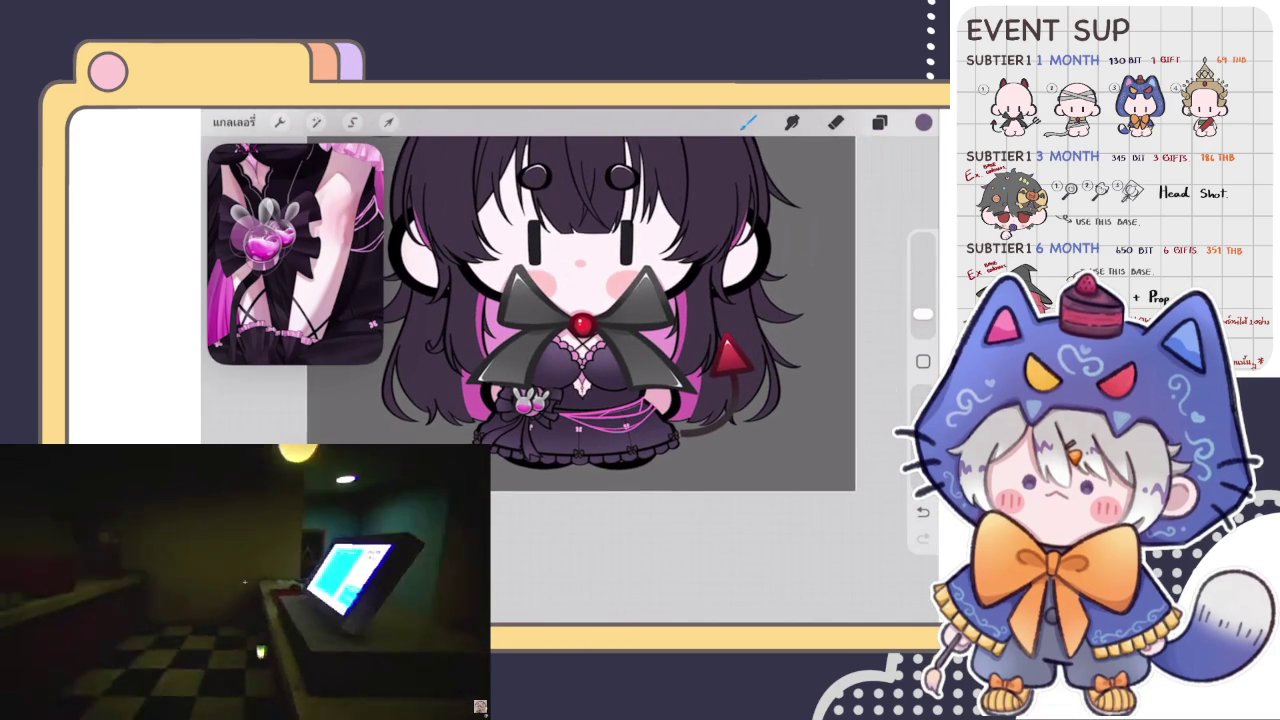
{"action": "scroll", "coordinate": [630, 330], "scroll_direction": "up", "scroll_amount": 3}
{"action": "scroll", "coordinate": [630, 330], "scroll_direction": "up", "scroll_amount": 2}
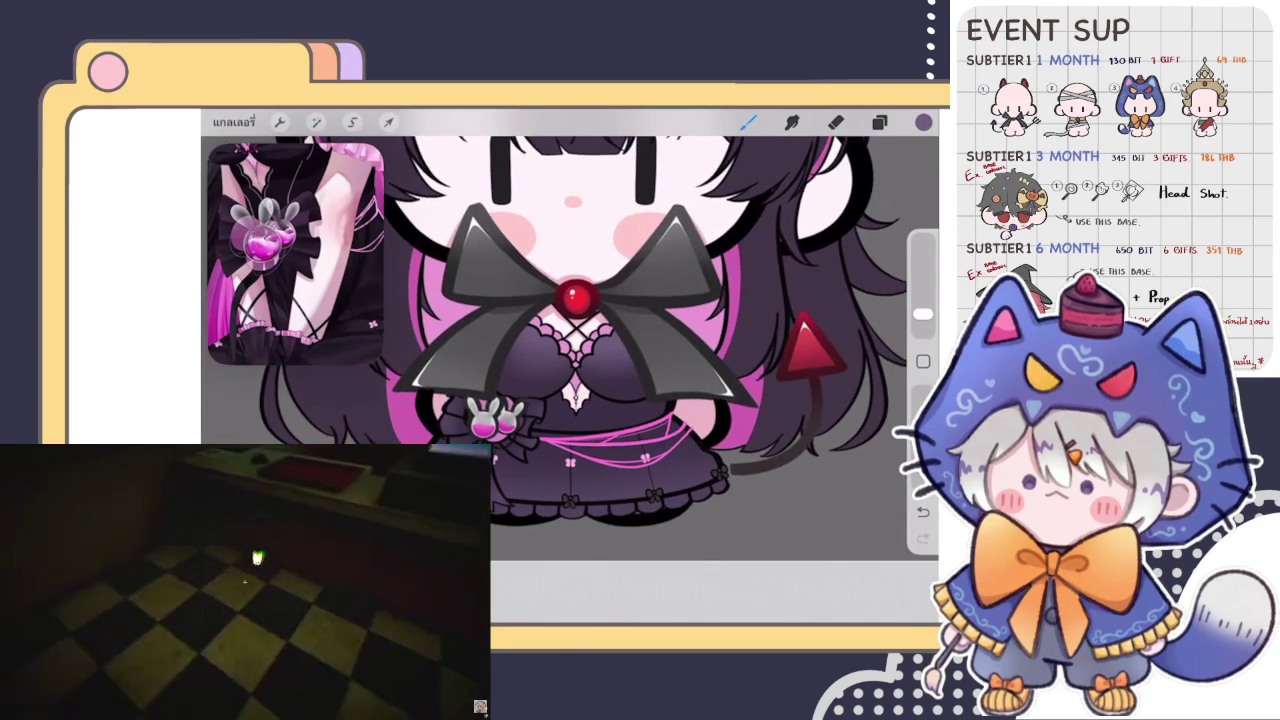
{"action": "scroll", "coordinate": [295, 255], "scroll_direction": "up", "scroll_amount": 3}
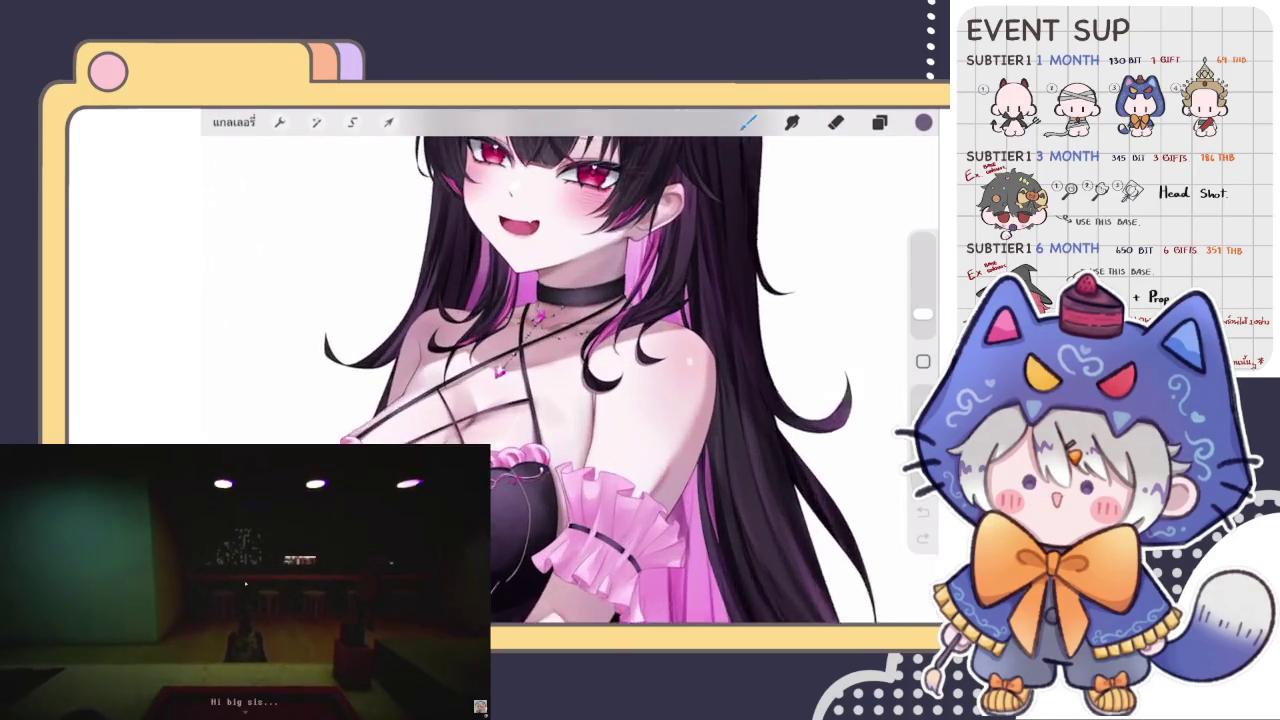
Eyedrop a colour from the reference's chest, then reopen the chibi devil-bunny drawing from the Gallery.
{"action": "left_click", "coordinate": [569, 367]}
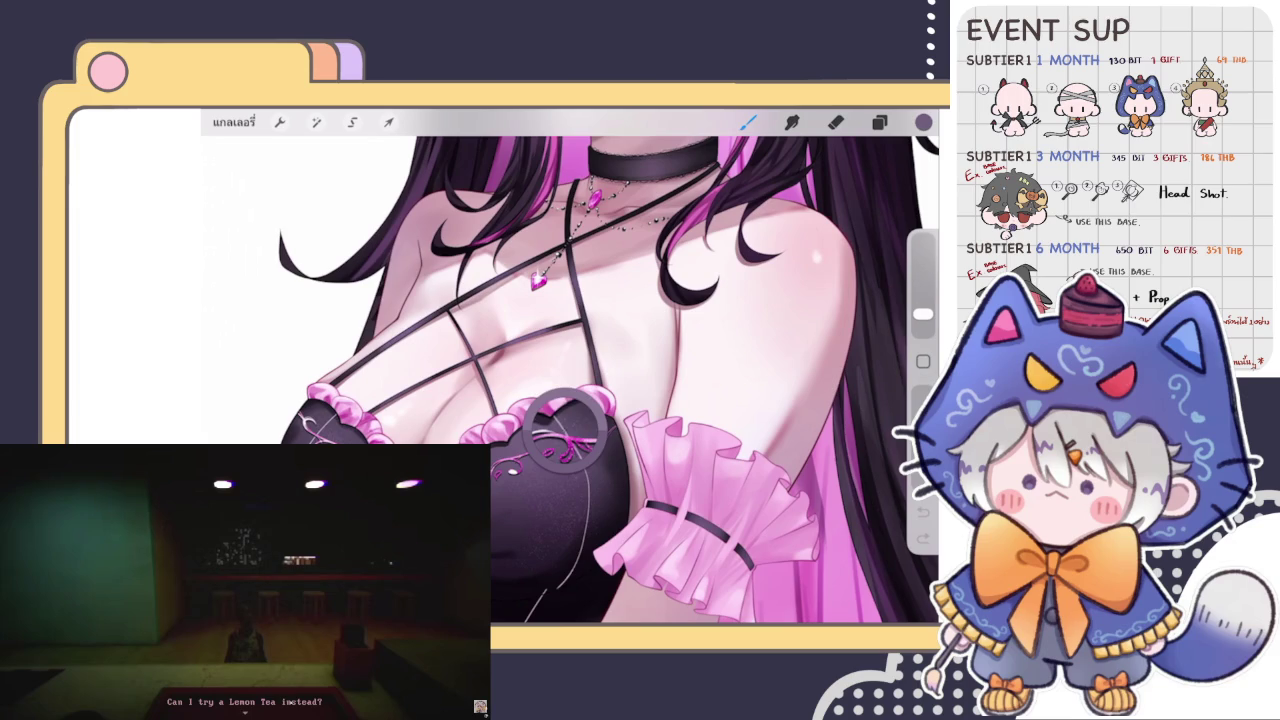
{"action": "left_click", "coordinate": [233, 121]}
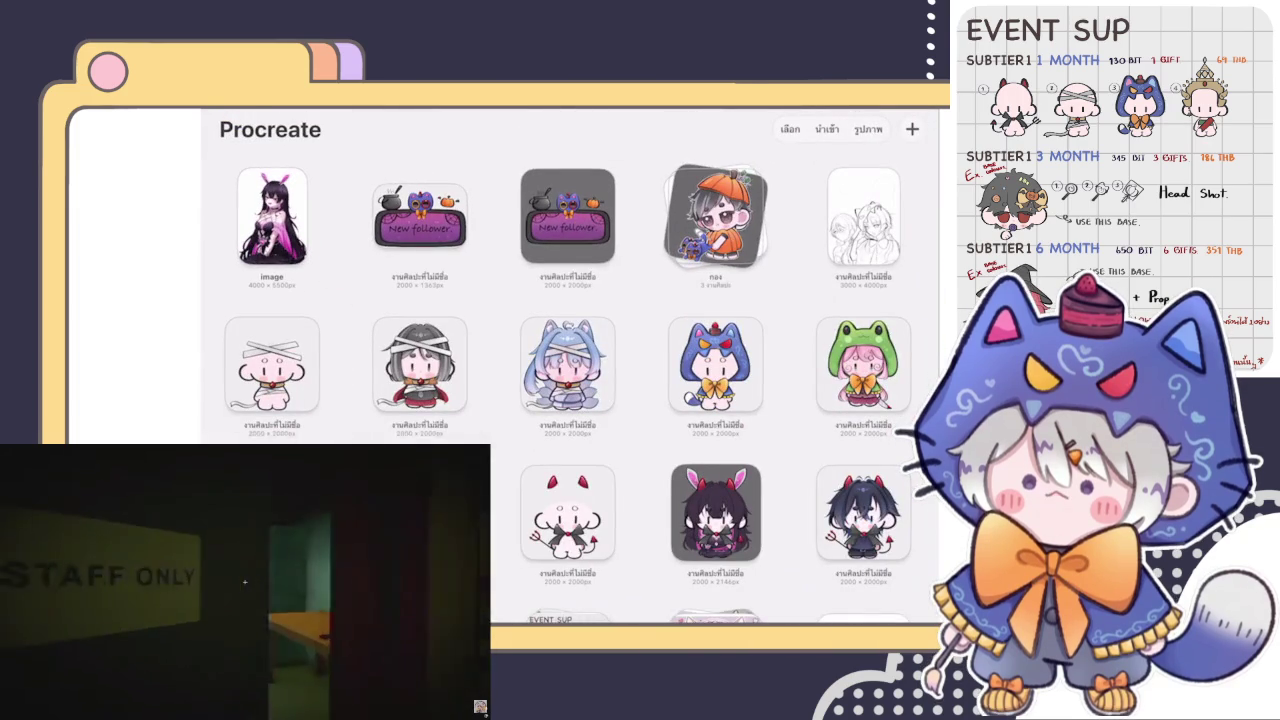
{"action": "scroll", "coordinate": [570, 370], "scroll_direction": "down", "scroll_amount": 3}
{"action": "left_click", "coordinate": [715, 305]}
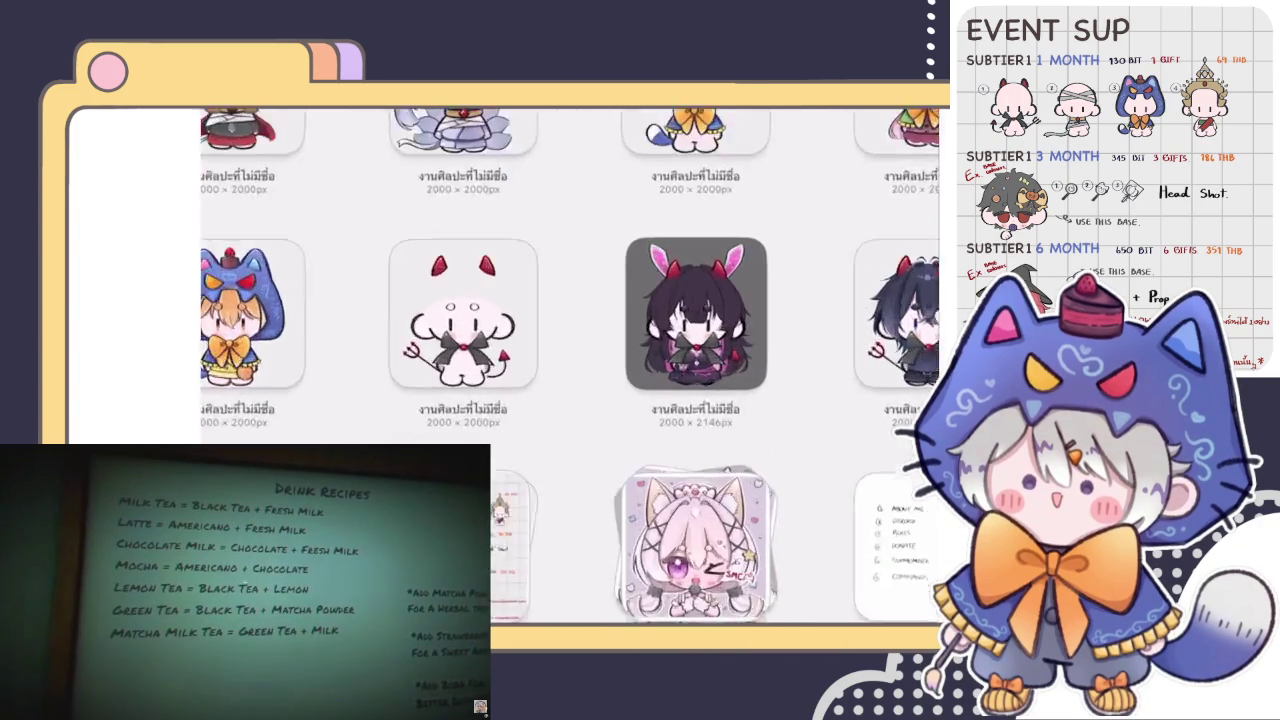
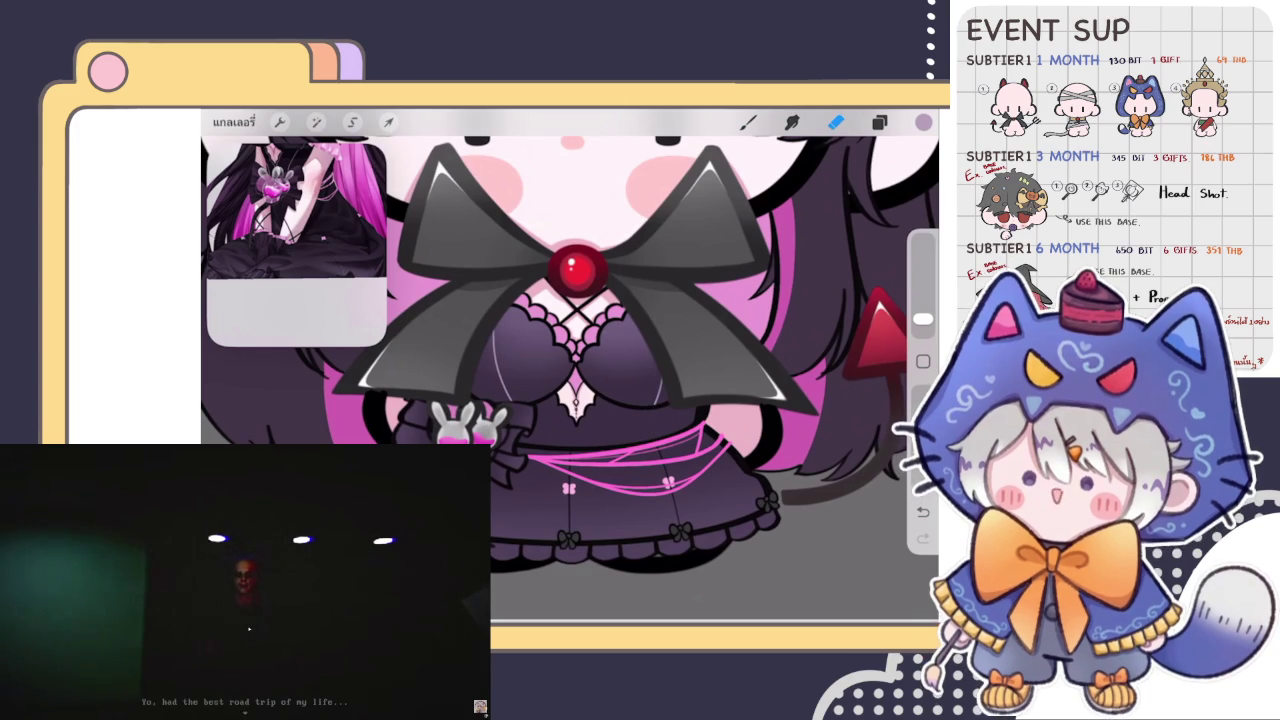
Undo the last two strokes near the chest and commit the snapped QuickShape curve, leaving the bodice lace clean.
{"action": "scroll", "coordinate": [570, 350], "scroll_direction": "up", "scroll_amount": 2}
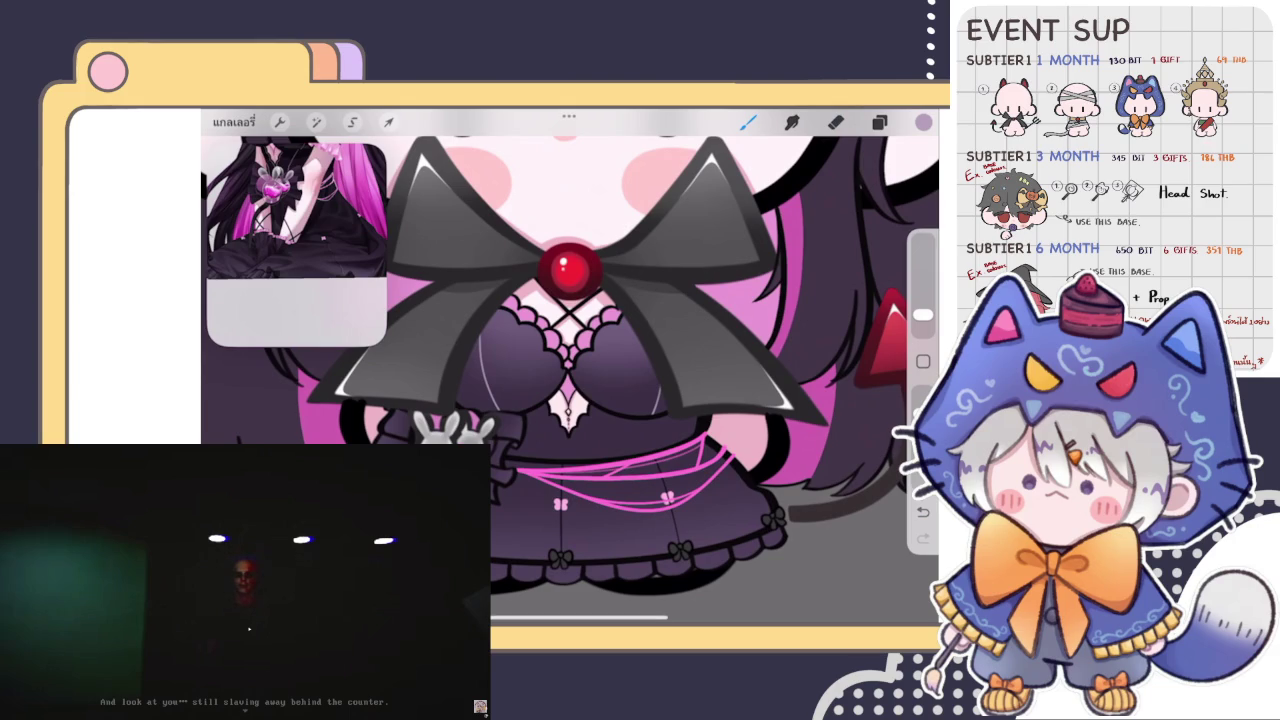
{"action": "key", "text": "ctrl+z"}
{"action": "key", "text": "e"}
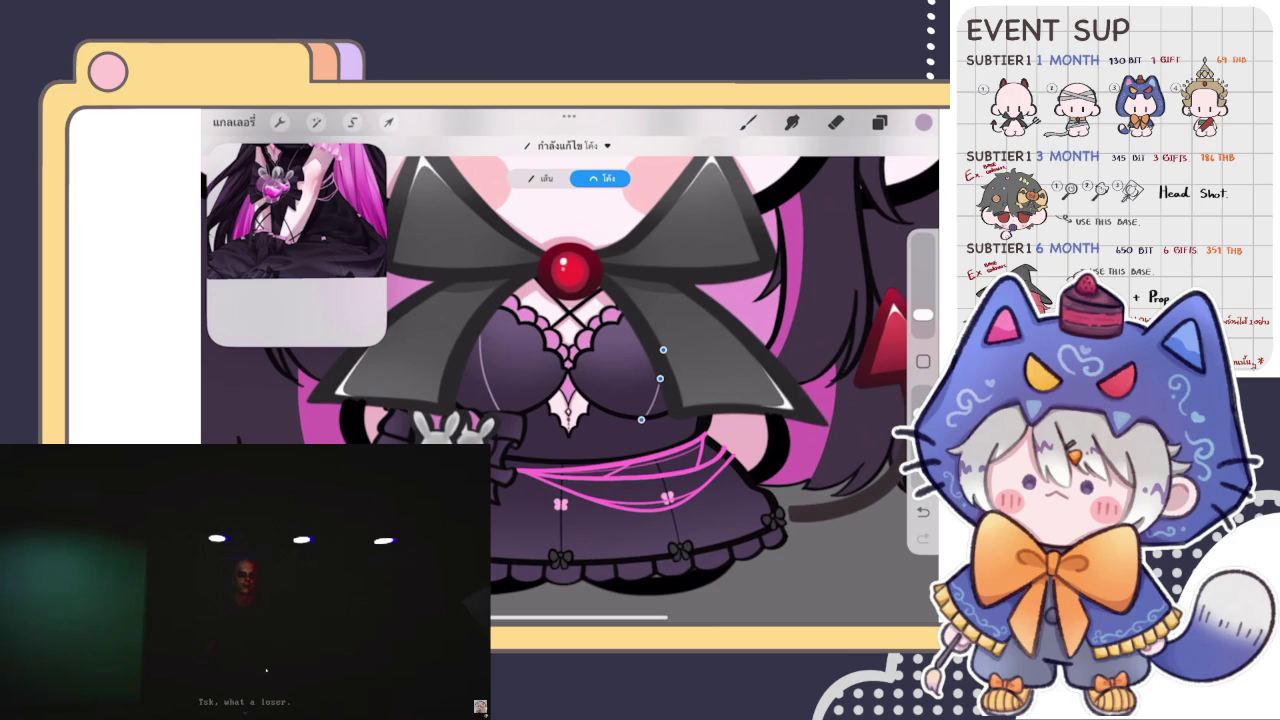
{"action": "left_click", "coordinate": [748, 122]}
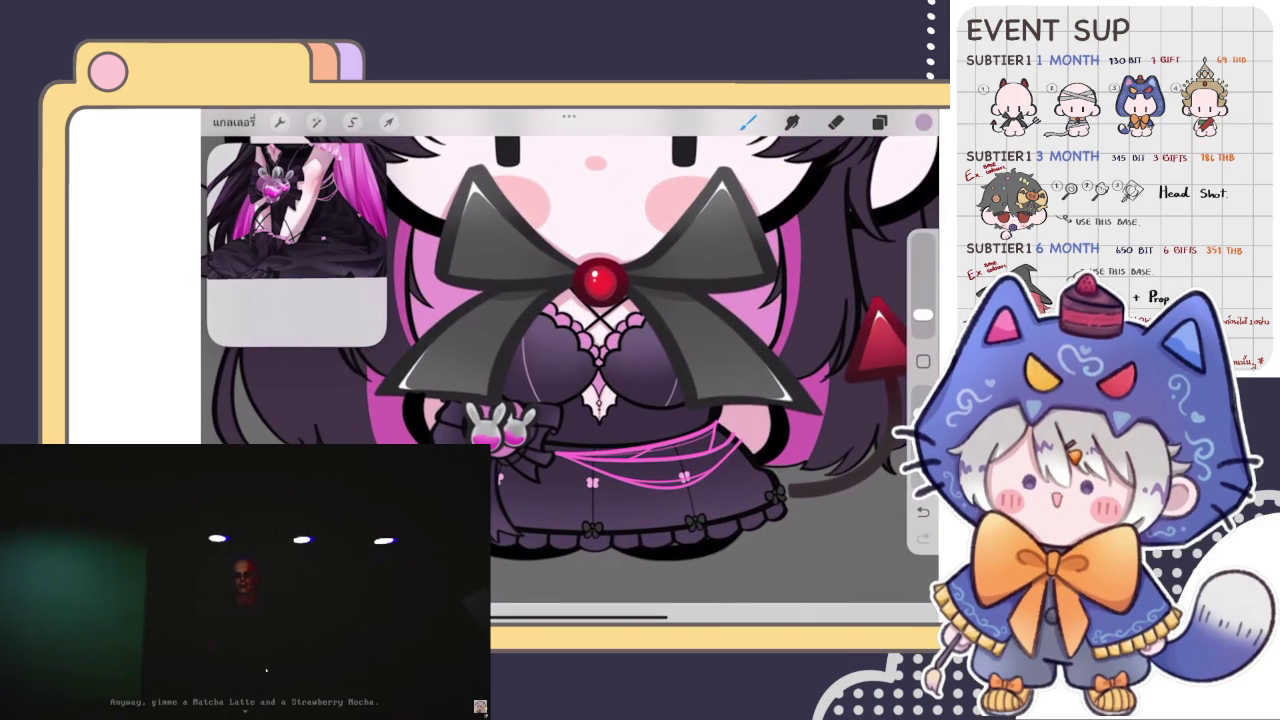
{"action": "scroll", "coordinate": [570, 370], "scroll_direction": "up", "scroll_amount": 3}
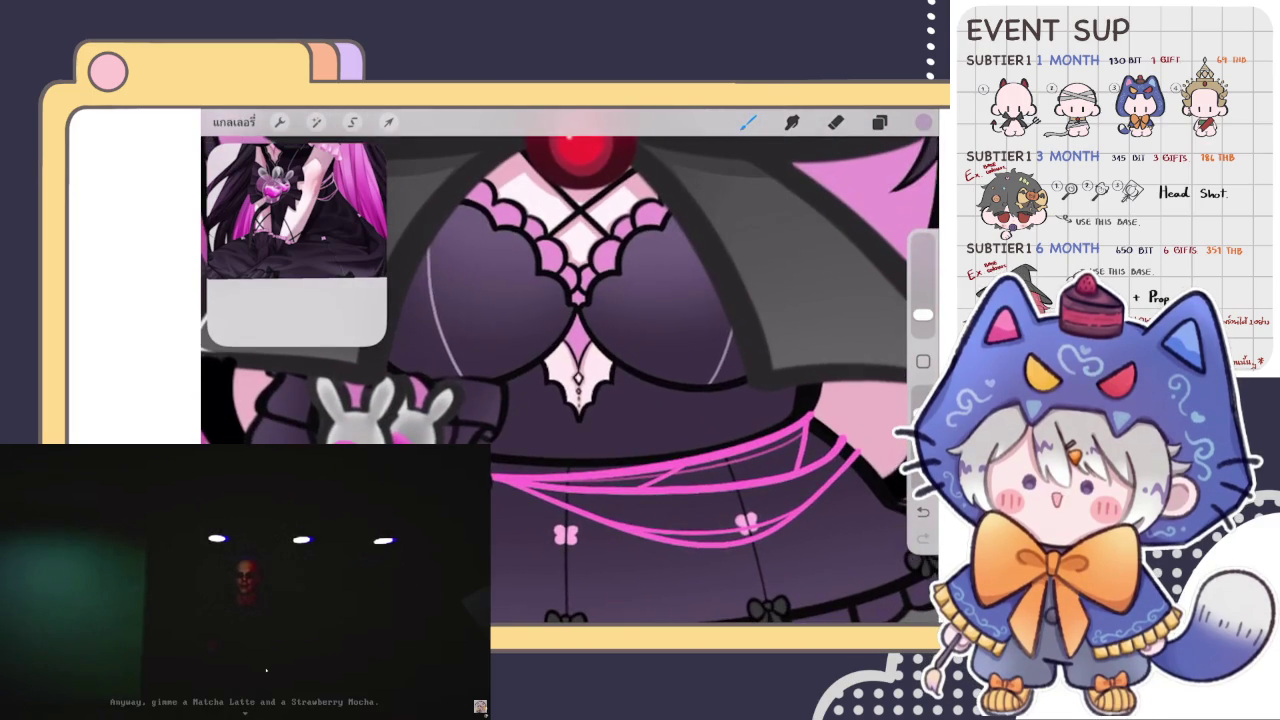
{"action": "scroll", "coordinate": [570, 380], "scroll_direction": "up", "scroll_amount": 2}
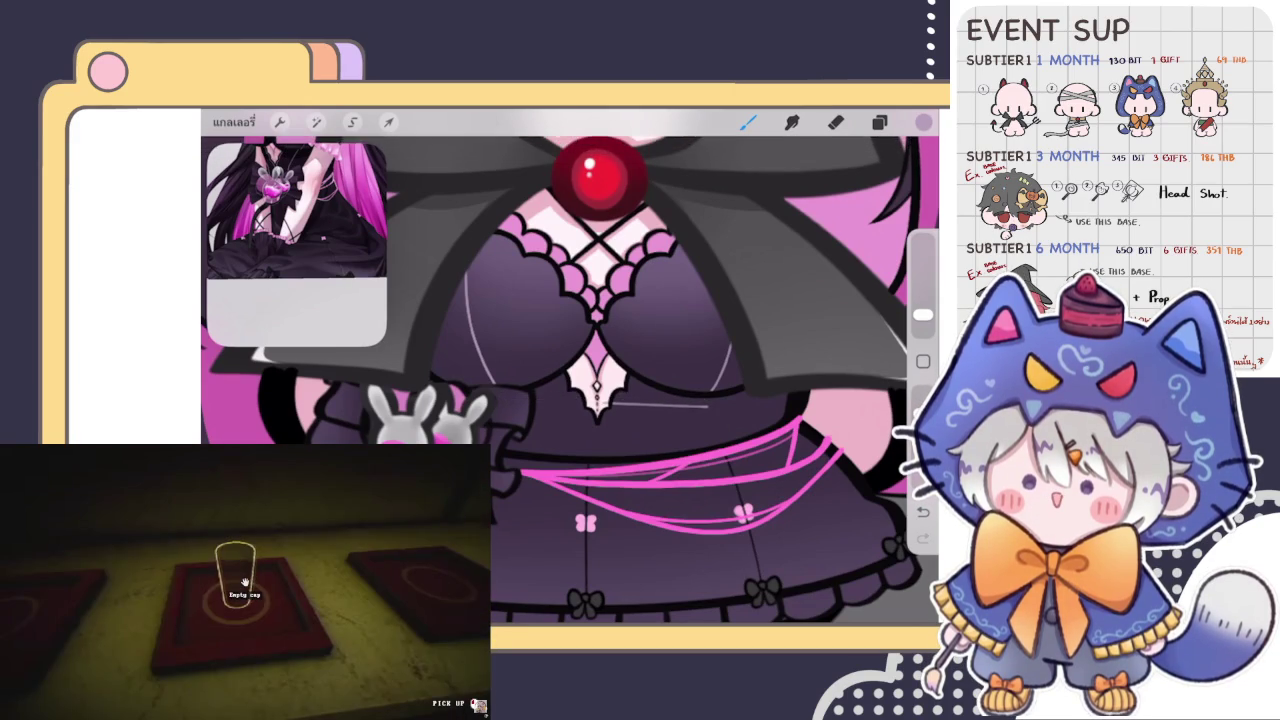
{"action": "key", "text": "e"}
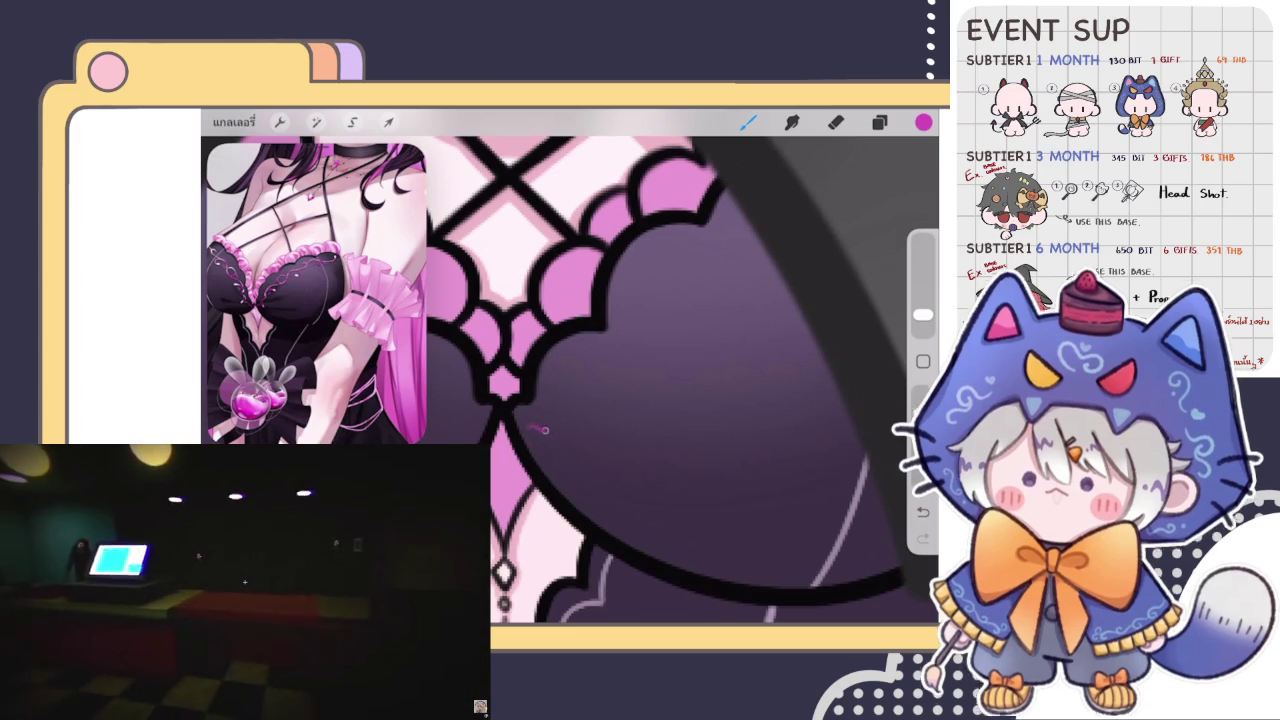
Draw a pink filigree line under the left lace trim, curling it into a loop.
{"action": "left_click_drag", "start_coordinate": [537, 428], "coordinate": [588, 378]}
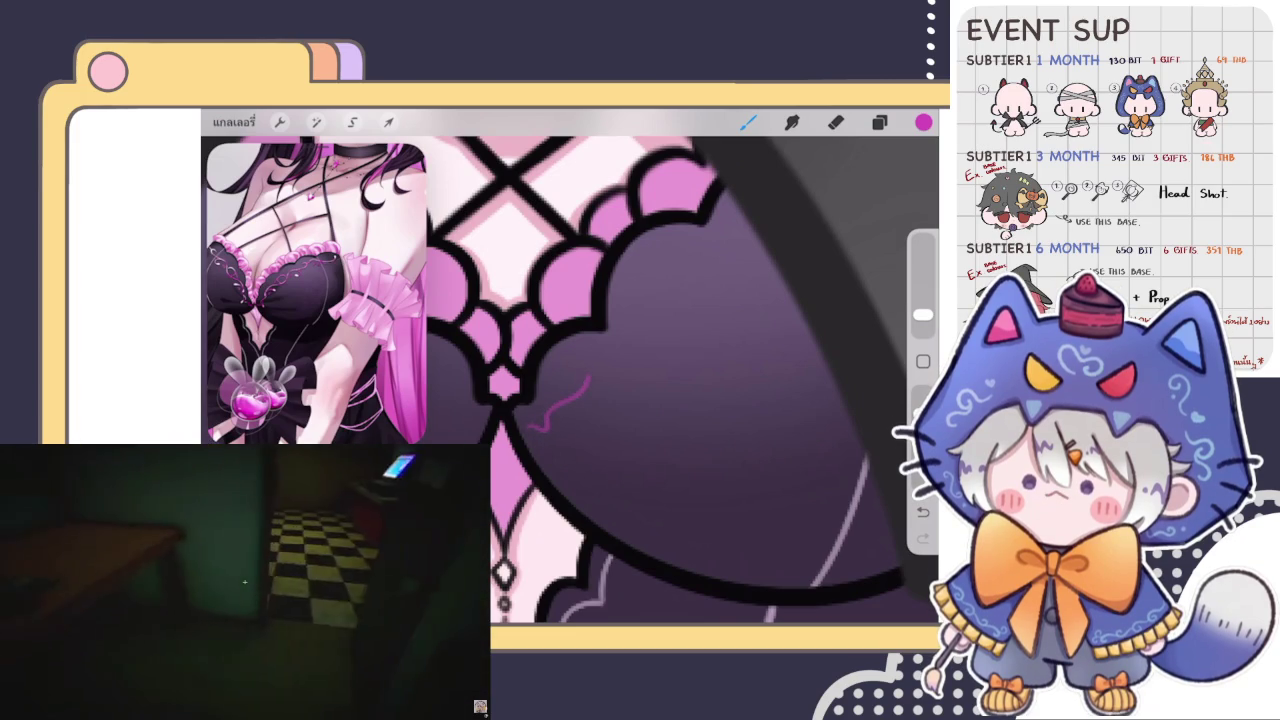
{"action": "left_click_drag", "start_coordinate": [580, 383], "coordinate": [630, 370]}
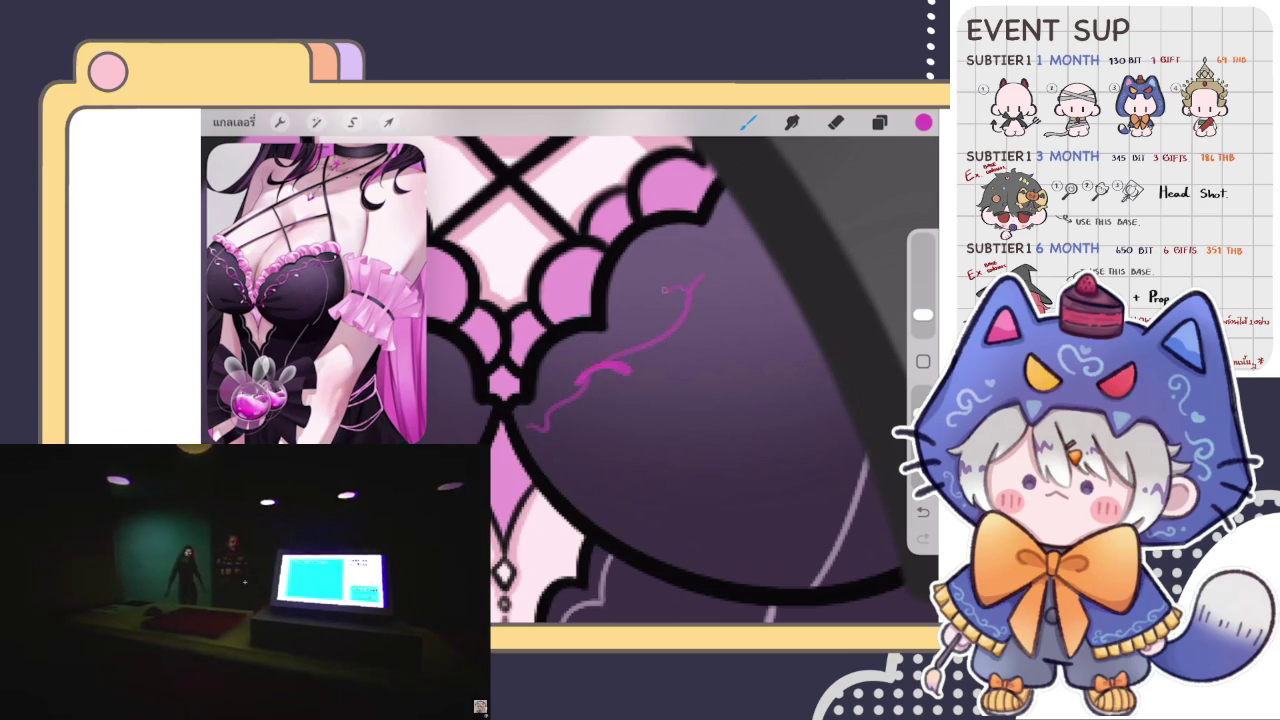
{"action": "left_click_drag", "start_coordinate": [695, 283], "coordinate": [620, 352]}
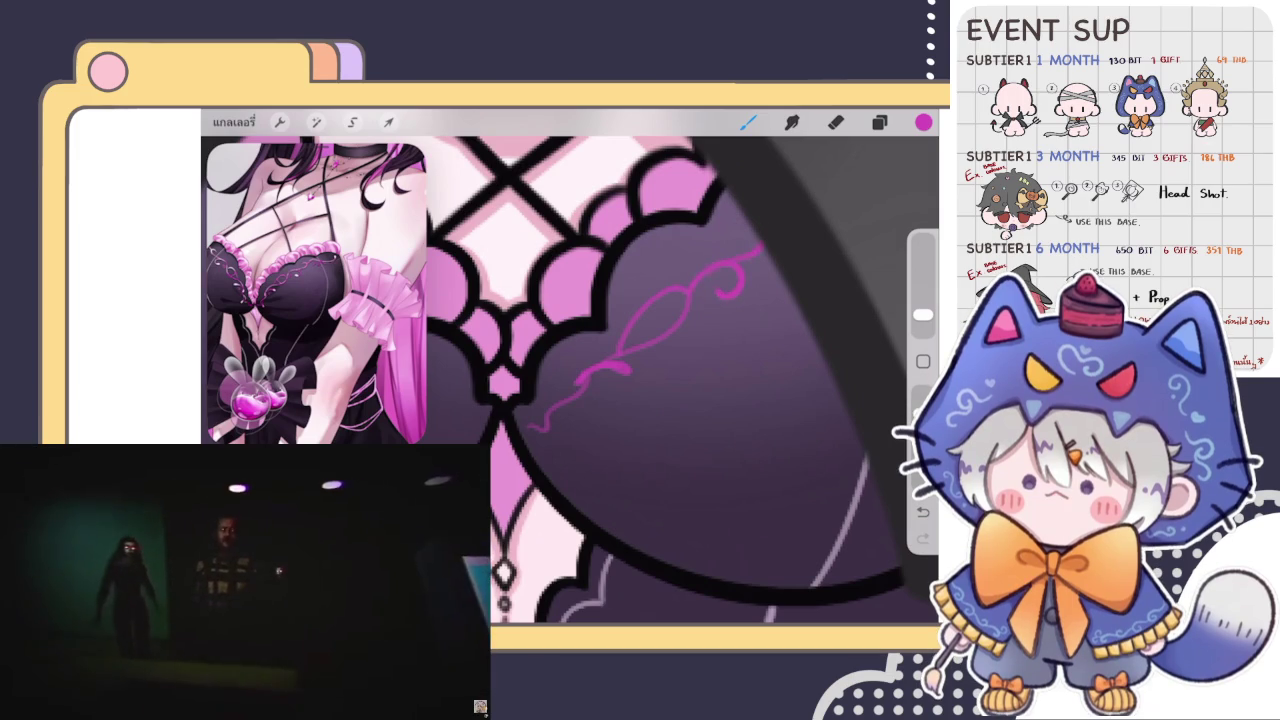
{"action": "scroll", "coordinate": [640, 380], "scroll_direction": "down", "scroll_amount": 5}
{"action": "scroll", "coordinate": [600, 340], "scroll_direction": "up", "scroll_amount": 5}
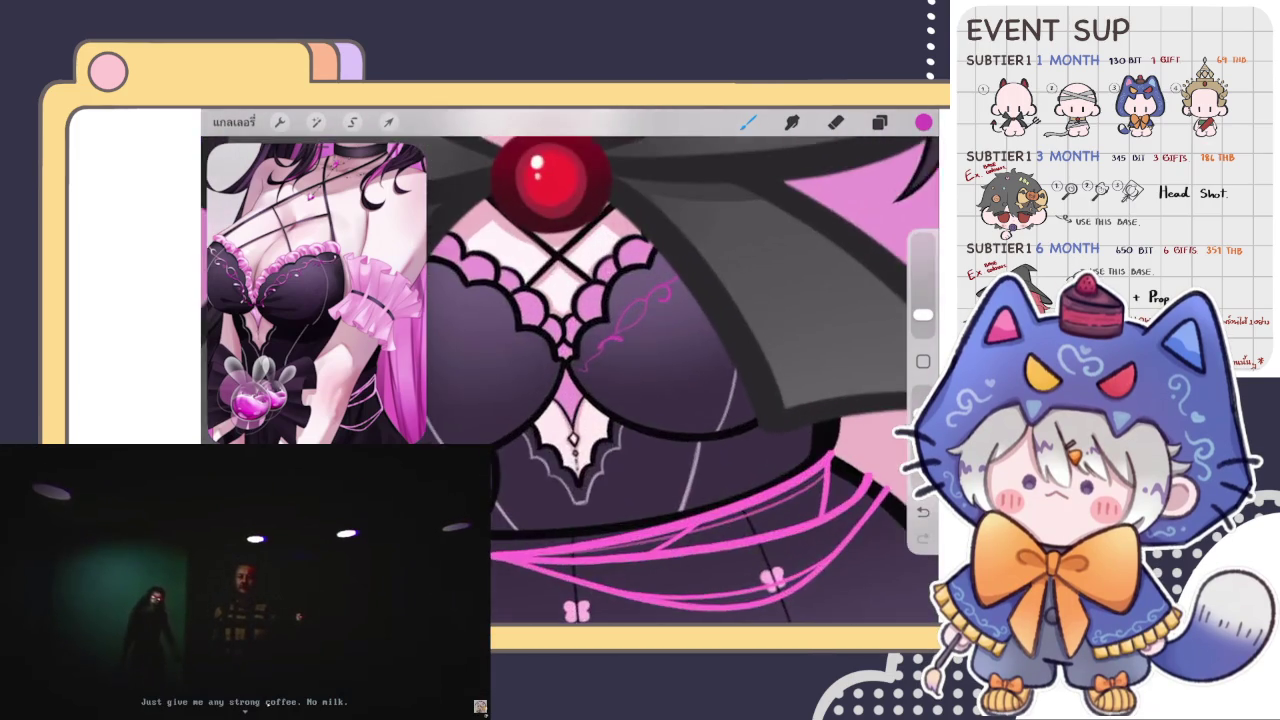
{"action": "scroll", "coordinate": [580, 300], "scroll_direction": "up", "scroll_amount": 3}
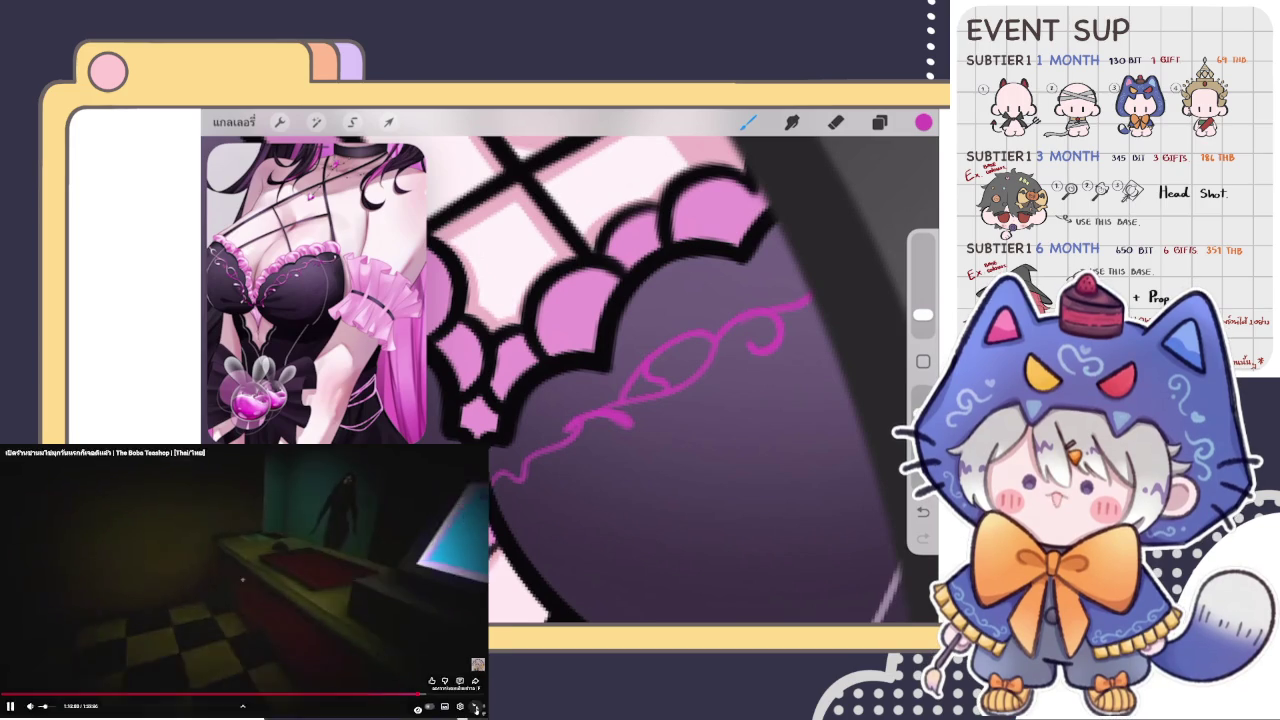
Zoom in and out to review the finished pink filigree on the right bodice cup.
{"action": "key", "text": "Escape"}
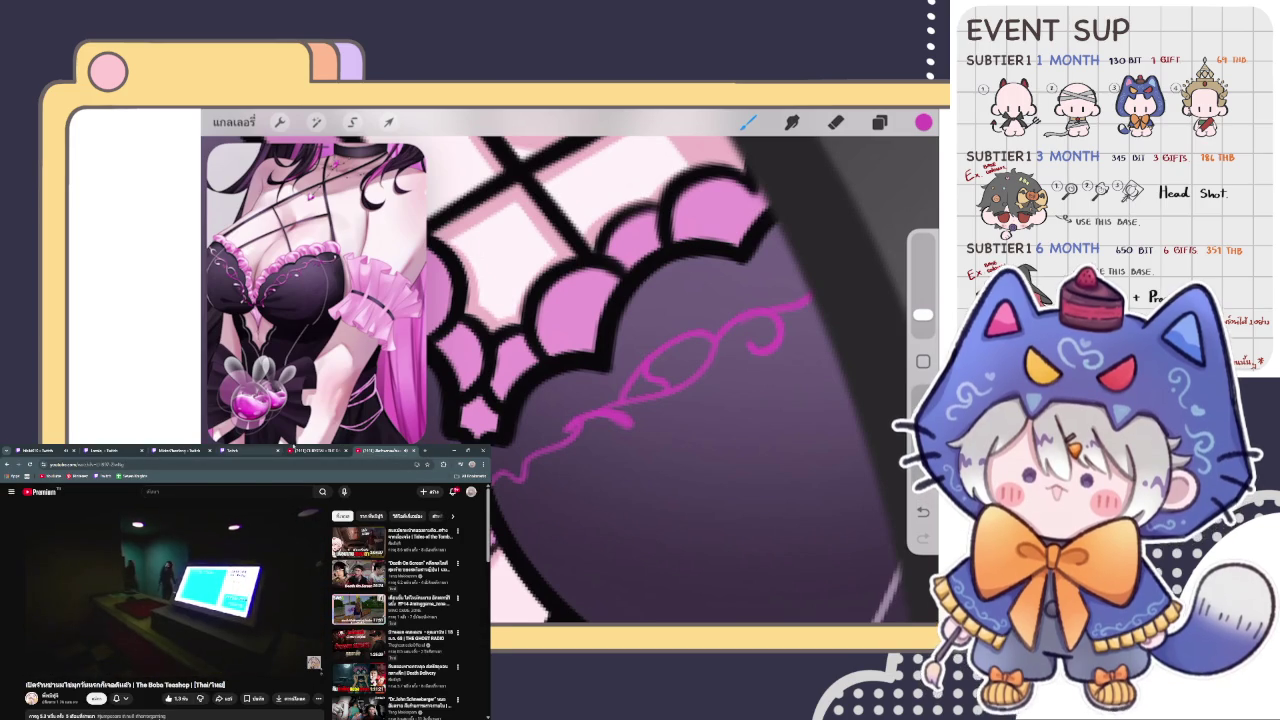
{"action": "key", "text": "f"}
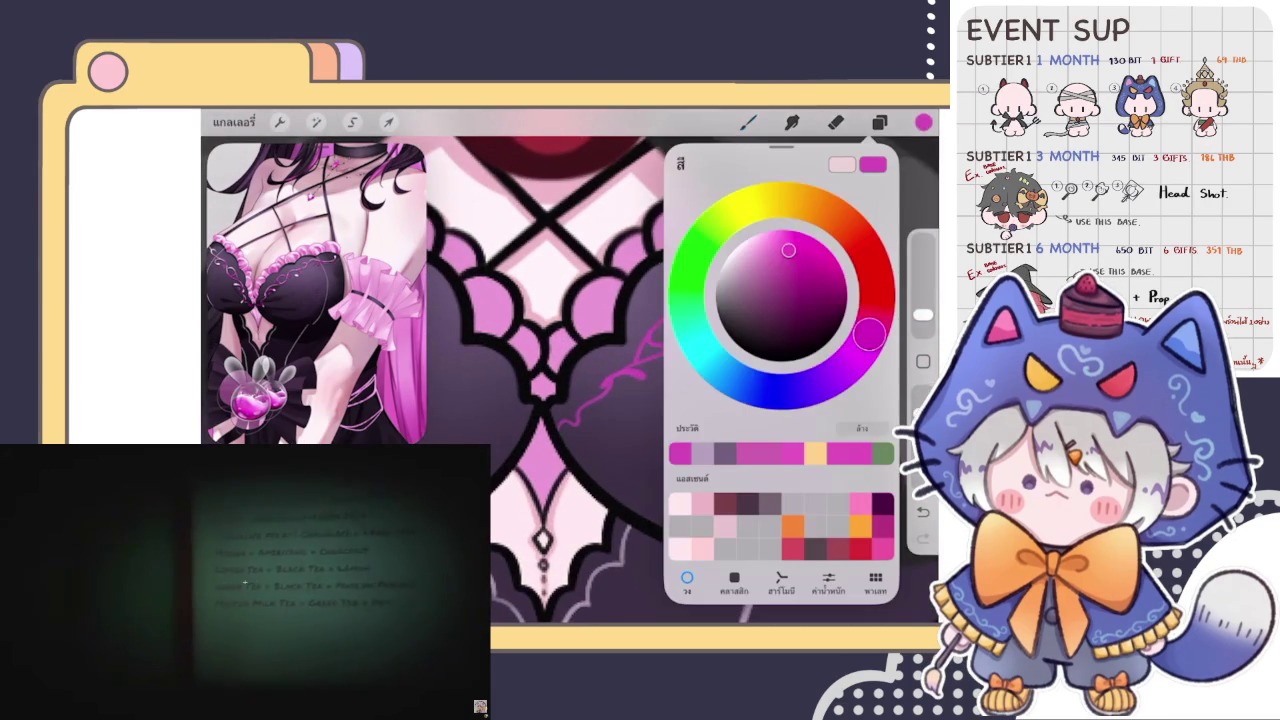
{"action": "scroll", "coordinate": [631, 330], "scroll_direction": "up", "scroll_amount": 3}
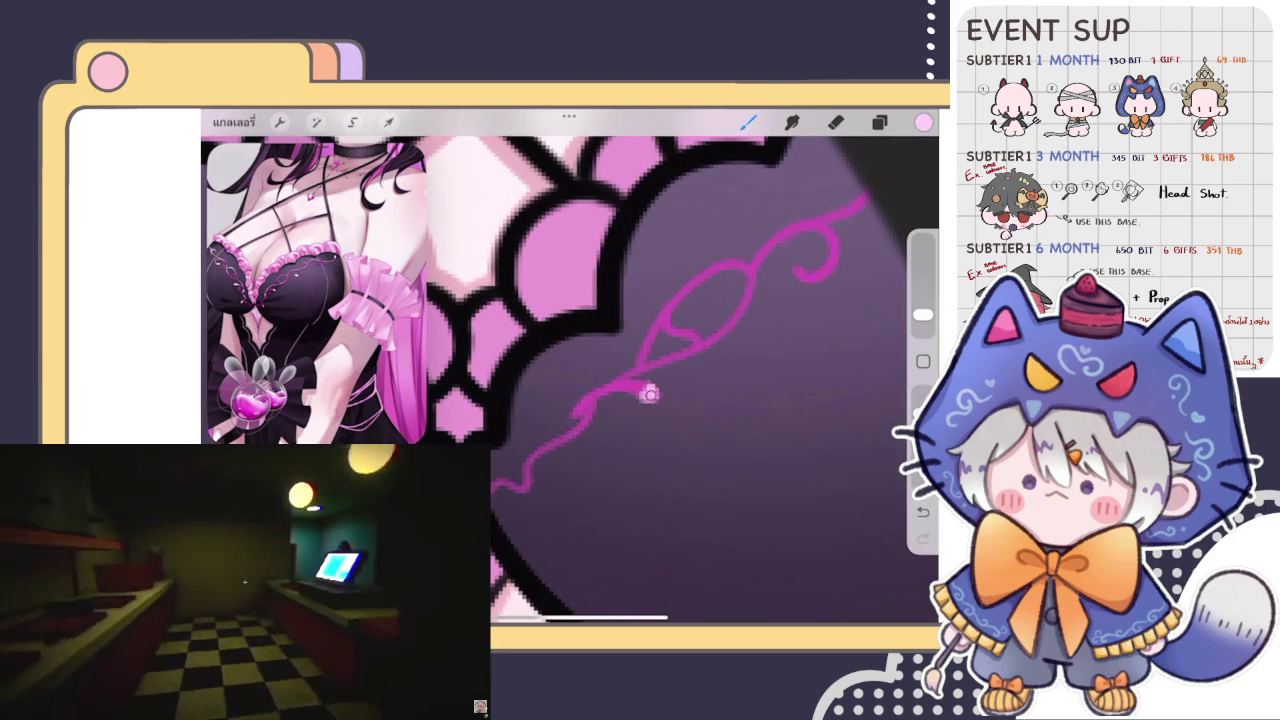
{"action": "scroll", "coordinate": [650, 393], "scroll_direction": "down", "scroll_amount": 2}
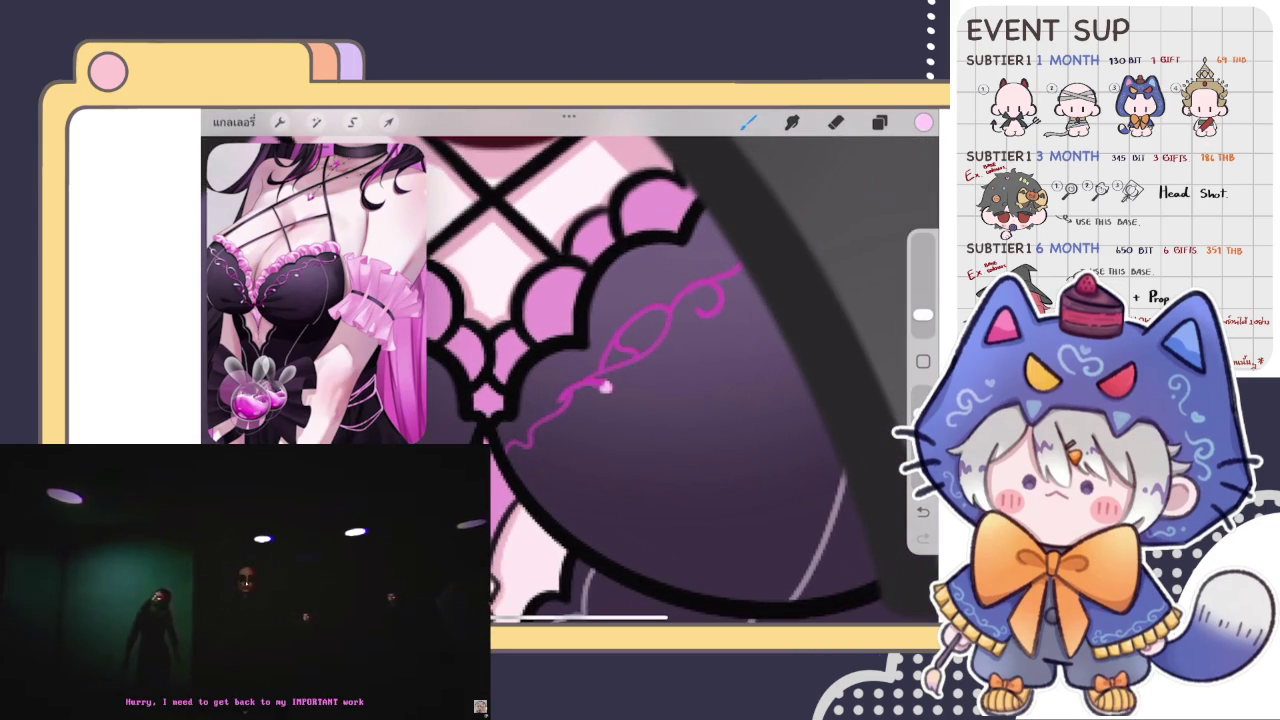
{"action": "scroll", "coordinate": [605, 387], "scroll_direction": "up", "scroll_amount": 2}
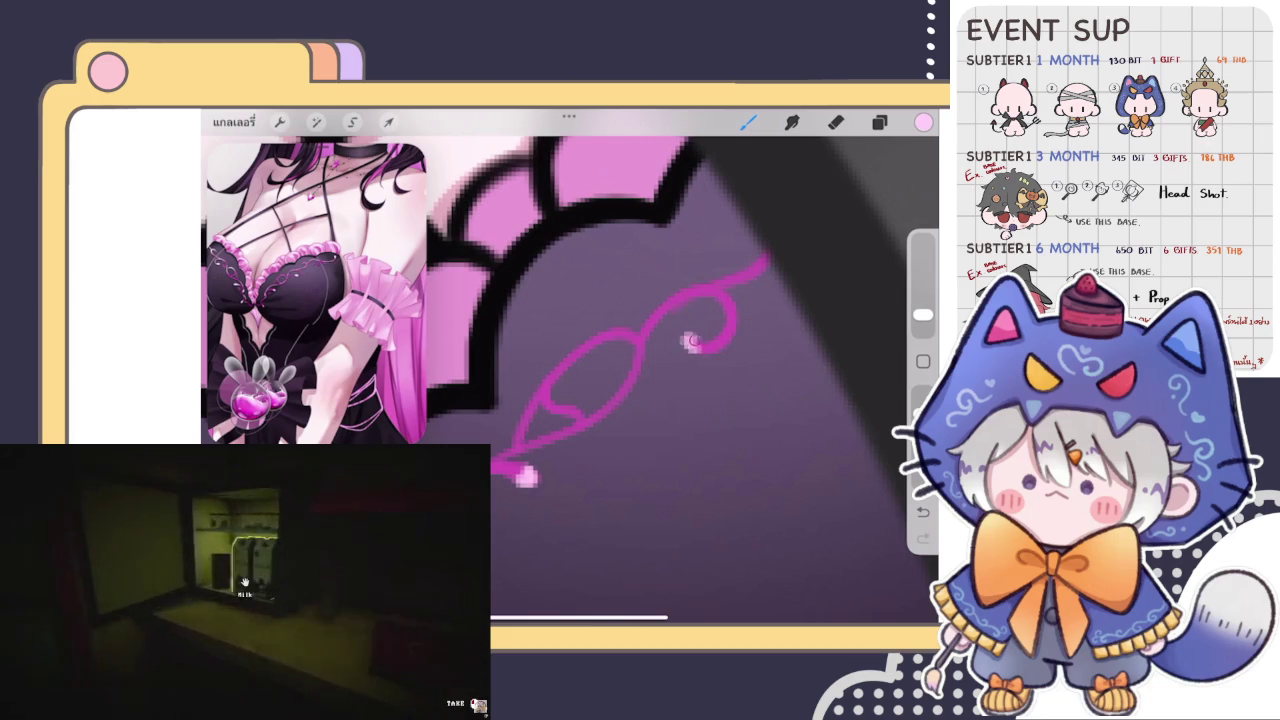
{"action": "scroll", "coordinate": [650, 380], "scroll_direction": "down", "scroll_amount": 2}
{"action": "scroll", "coordinate": [640, 380], "scroll_direction": "down", "scroll_amount": 5}
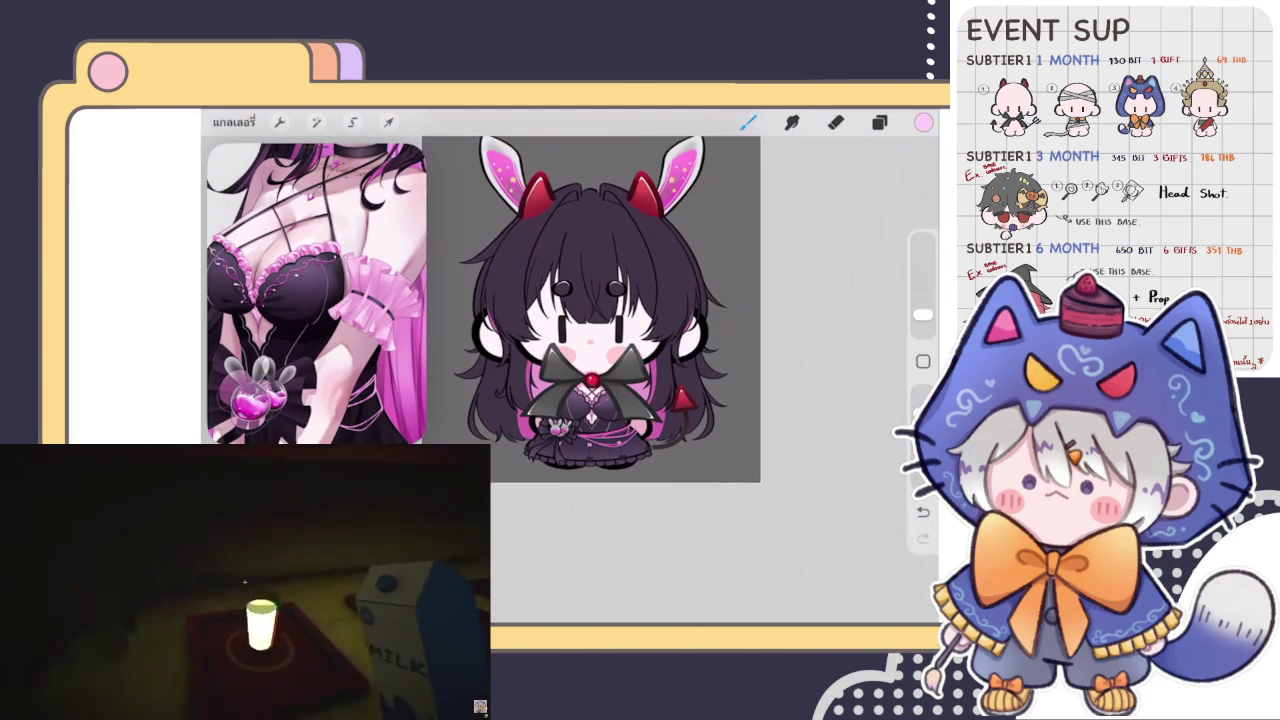
{"action": "scroll", "coordinate": [640, 380], "scroll_direction": "up", "scroll_amount": 3}
{"action": "scroll", "coordinate": [640, 380], "scroll_direction": "up", "scroll_amount": 3}
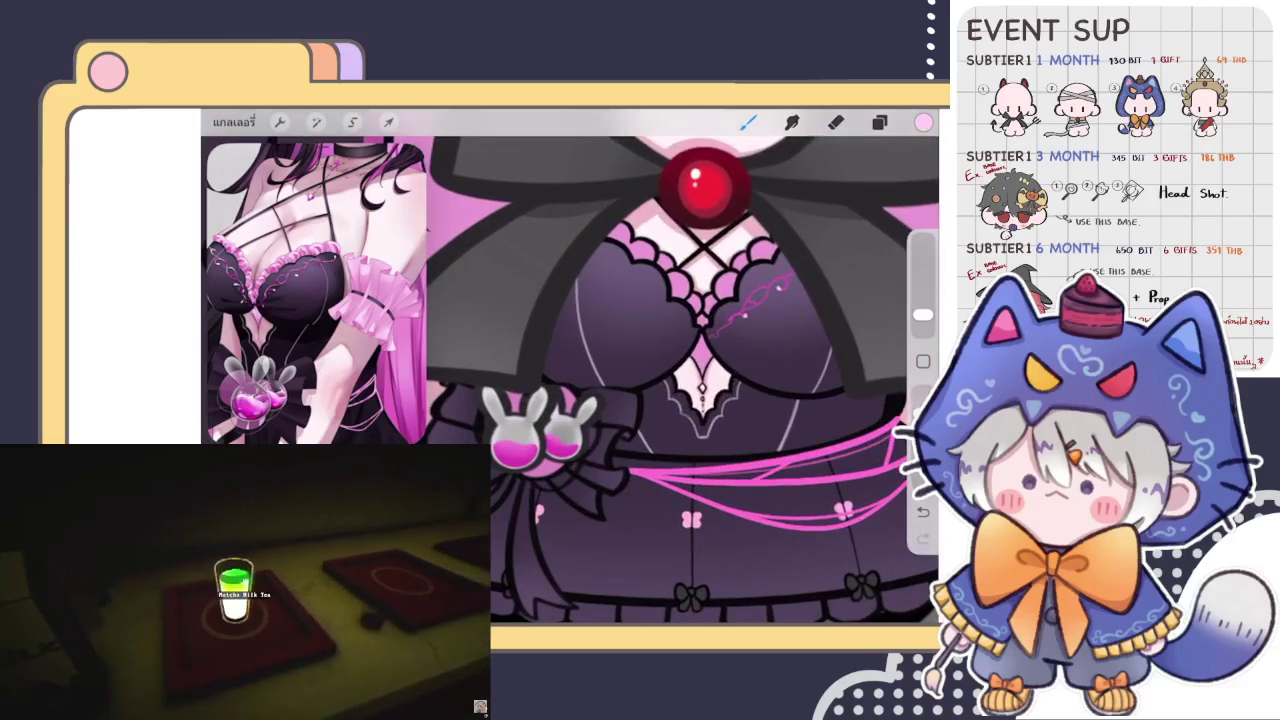
Move the duplicated filigree layer across onto the left chest.
{"action": "left_click", "coordinate": [879, 121]}
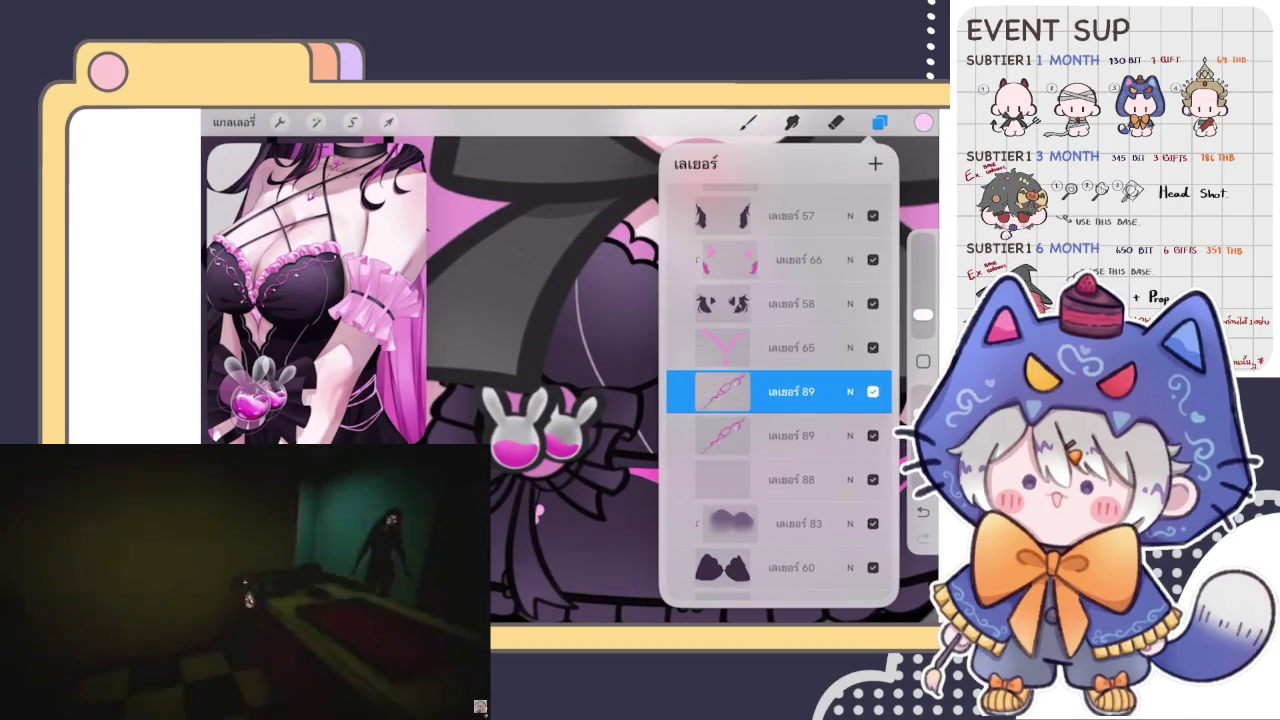
{"action": "left_click", "coordinate": [388, 121]}
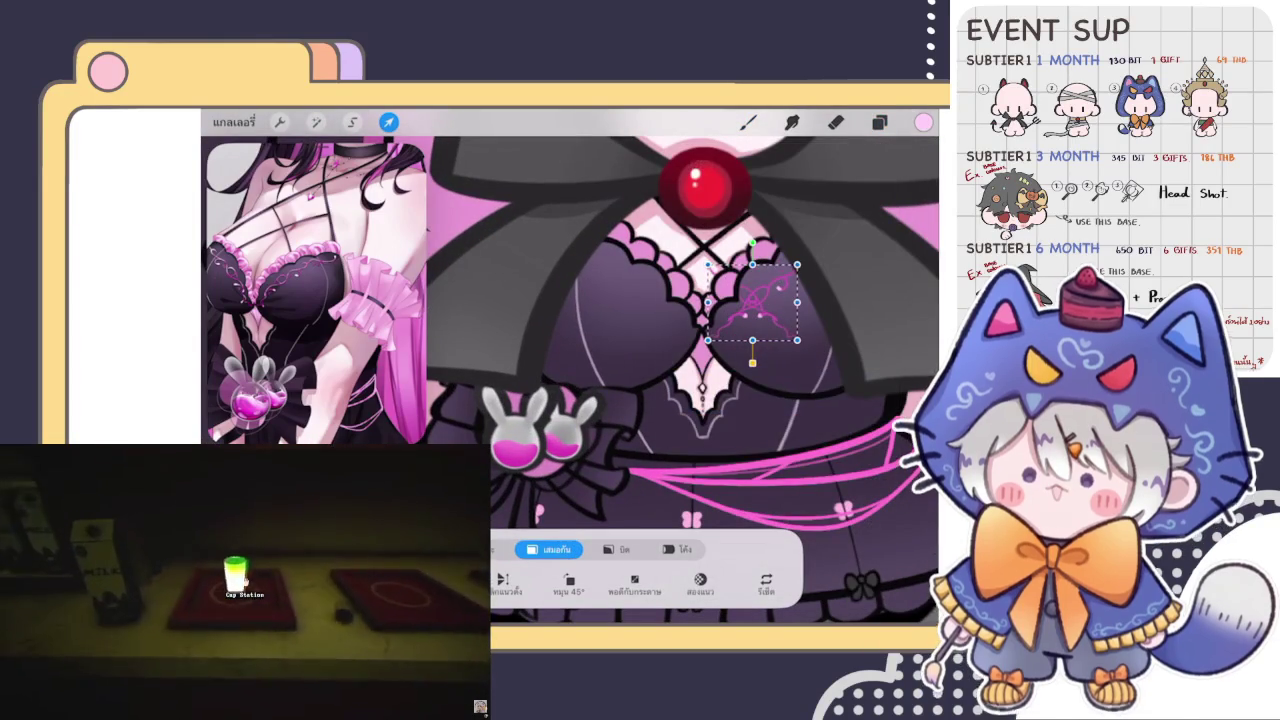
{"action": "mouse_move", "coordinate": [752, 302]}
{"action": "left_mouse_down"}
{"action": "mouse_move", "coordinate": [605, 297]}
{"action": "mouse_move", "coordinate": [653, 301]}
{"action": "left_mouse_up"}
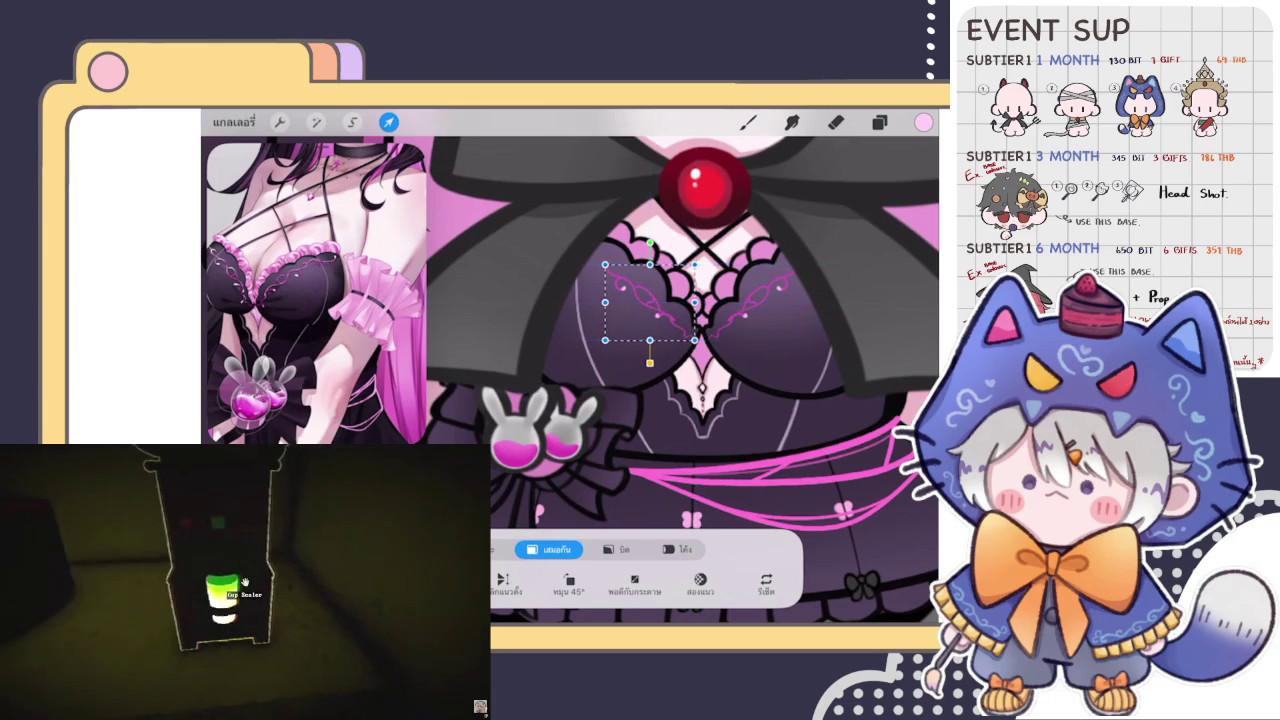
{"action": "left_click", "coordinate": [748, 122]}
{"action": "scroll", "coordinate": [680, 380], "scroll_direction": "up", "scroll_amount": 2}
Fine-tune the left filigree's placement so it mirrors the right side.
{"action": "left_click", "coordinate": [388, 122]}
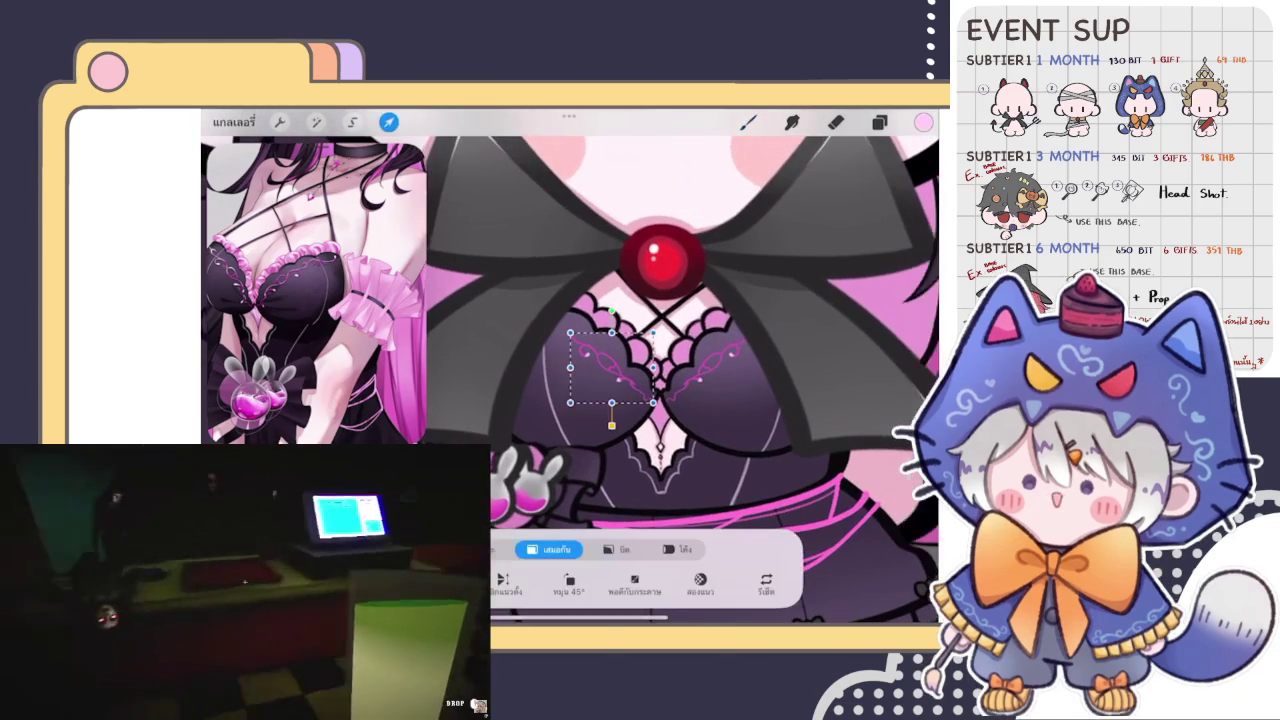
{"action": "left_click", "coordinate": [748, 122]}
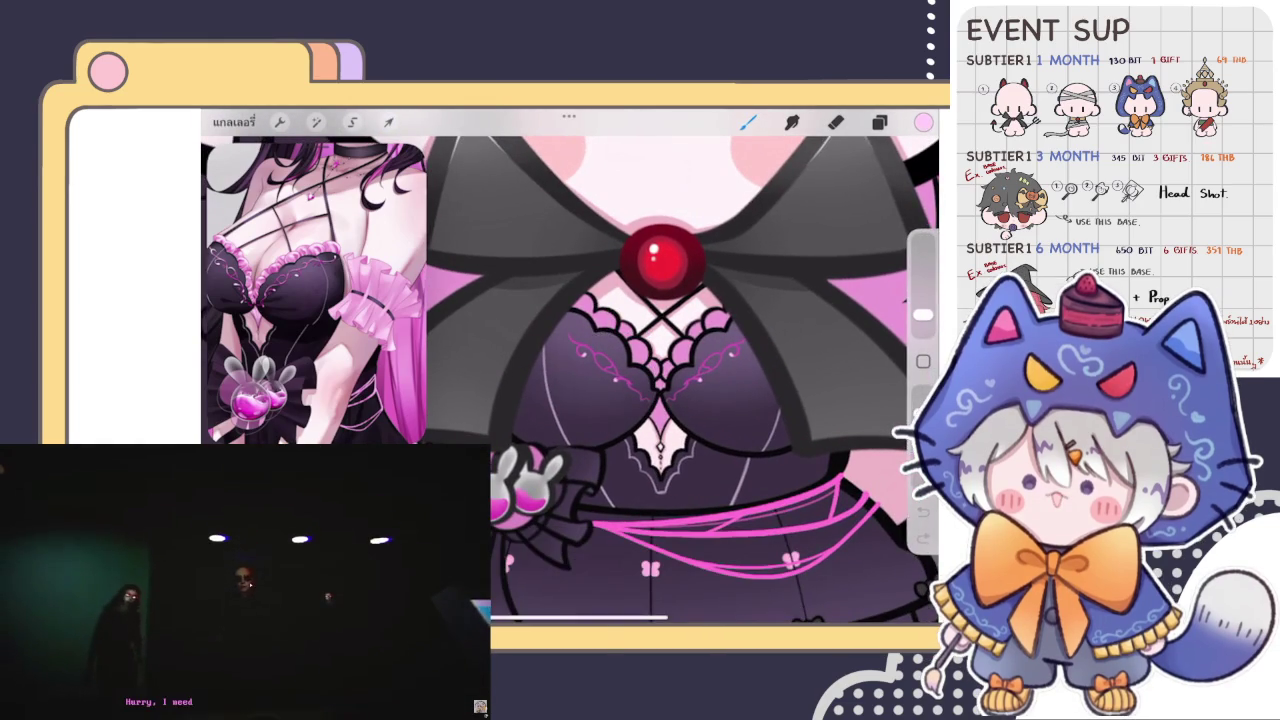
{"action": "left_click", "coordinate": [388, 122]}
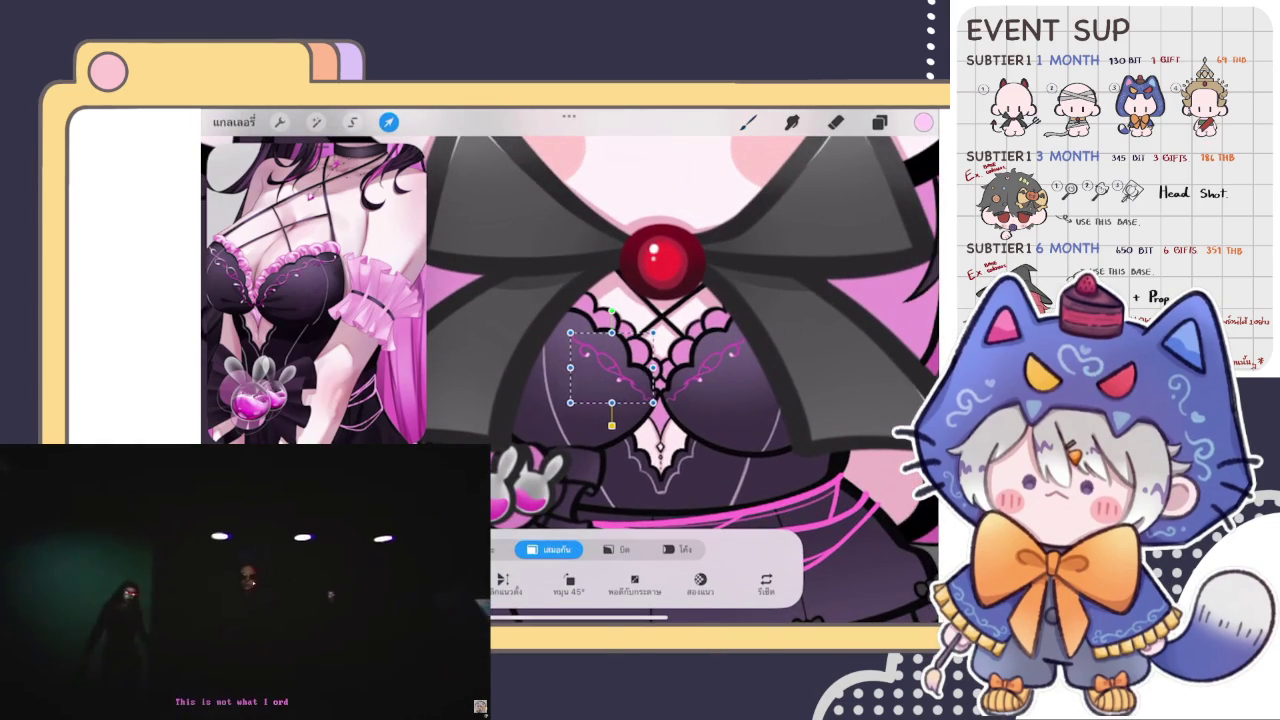
{"action": "left_click", "coordinate": [748, 122]}
{"action": "scroll", "coordinate": [660, 380], "scroll_direction": "up", "scroll_amount": 5}
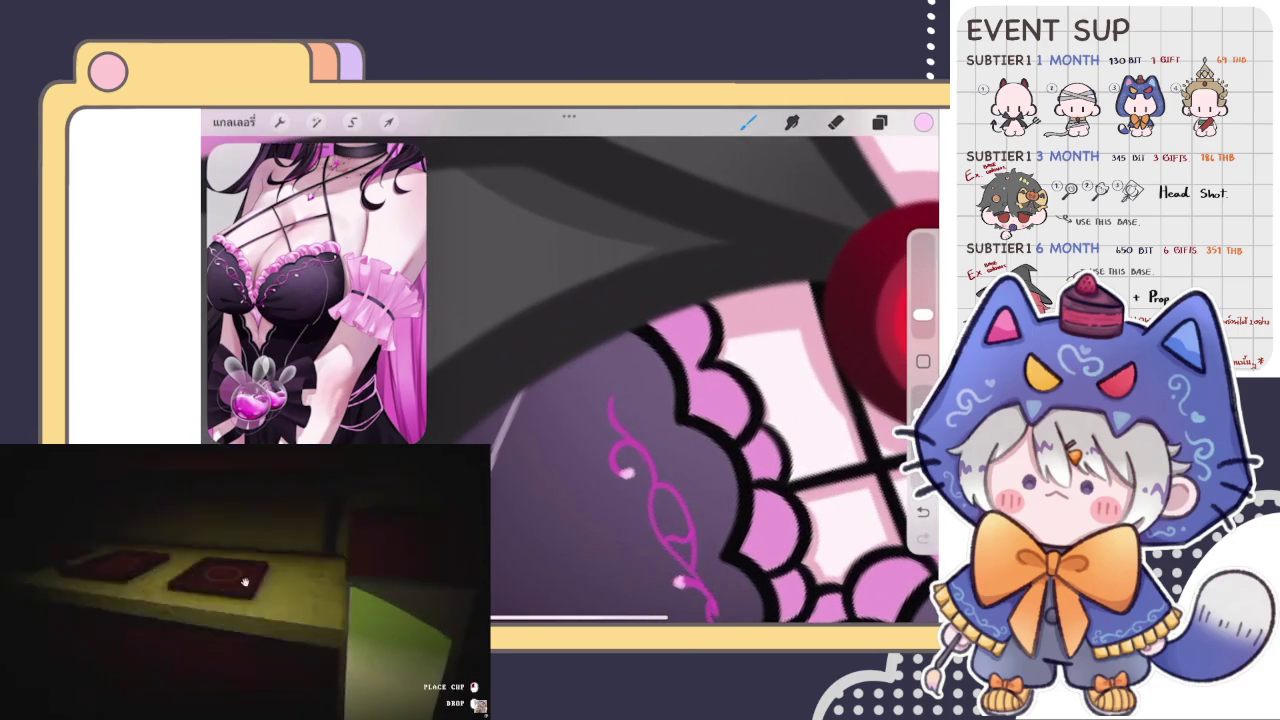
Eyedrop the magenta colour from the lace for shading the scallops.
{"action": "left_click", "coordinate": [705, 340]}
{"action": "left_click_drag", "start_coordinate": [705, 340], "coordinate": [614, 428]}
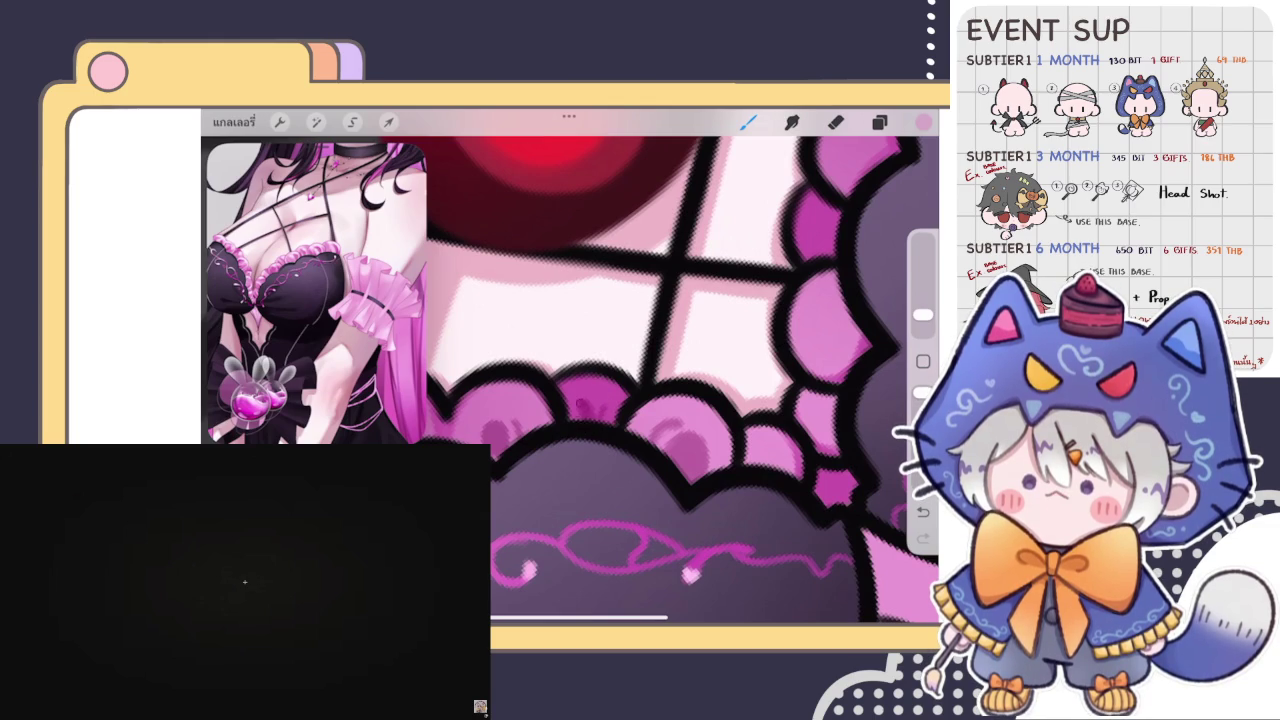
Paint a small light pink curved stroke beside the lace scallops.
{"action": "scroll", "coordinate": [570, 370], "scroll_direction": "down", "scroll_amount": 2}
{"action": "scroll", "coordinate": [570, 370], "scroll_direction": "down", "scroll_amount": 2}
{"action": "scroll", "coordinate": [570, 370], "scroll_direction": "down", "scroll_amount": 2}
{"action": "scroll", "coordinate": [570, 370], "scroll_direction": "down", "scroll_amount": 1}
{"action": "scroll", "coordinate": [570, 370], "scroll_direction": "up", "scroll_amount": 2}
{"action": "scroll", "coordinate": [570, 370], "scroll_direction": "up", "scroll_amount": 2}
{"action": "scroll", "coordinate": [570, 370], "scroll_direction": "up", "scroll_amount": 2}
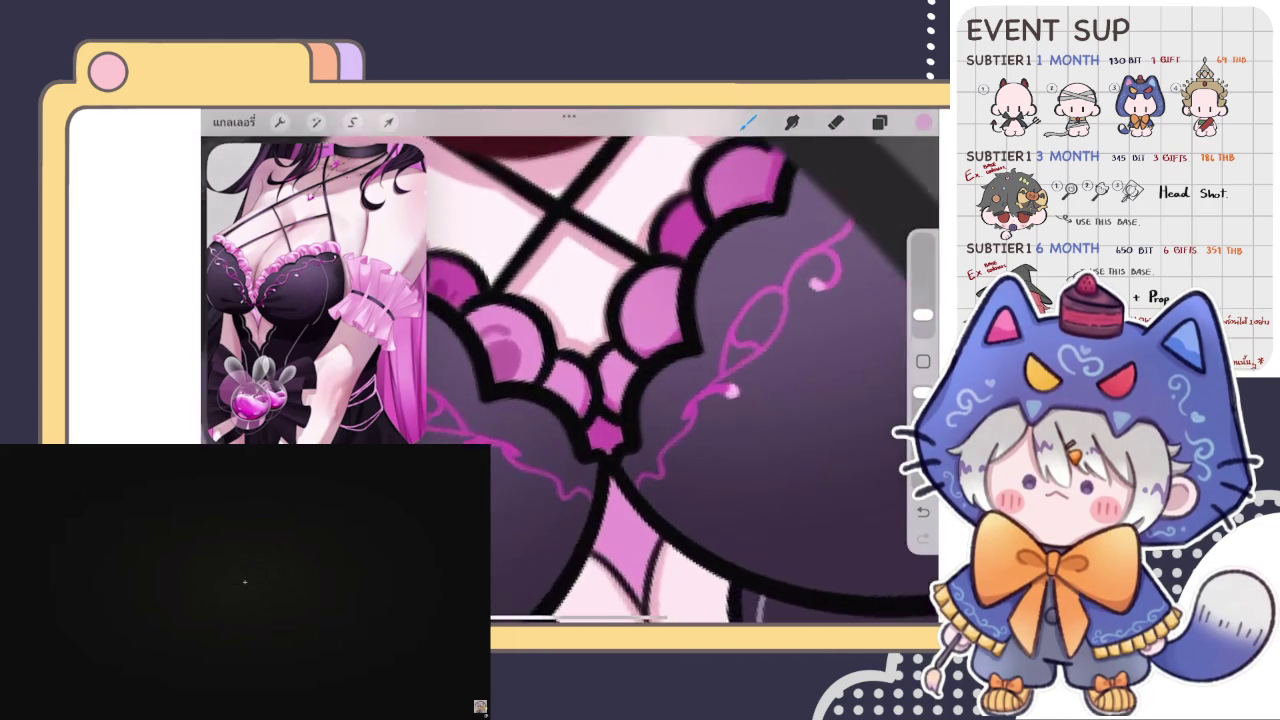
{"action": "scroll", "coordinate": [570, 370], "scroll_direction": "up", "scroll_amount": 1}
{"action": "scroll", "coordinate": [570, 370], "scroll_direction": "up", "scroll_amount": 2}
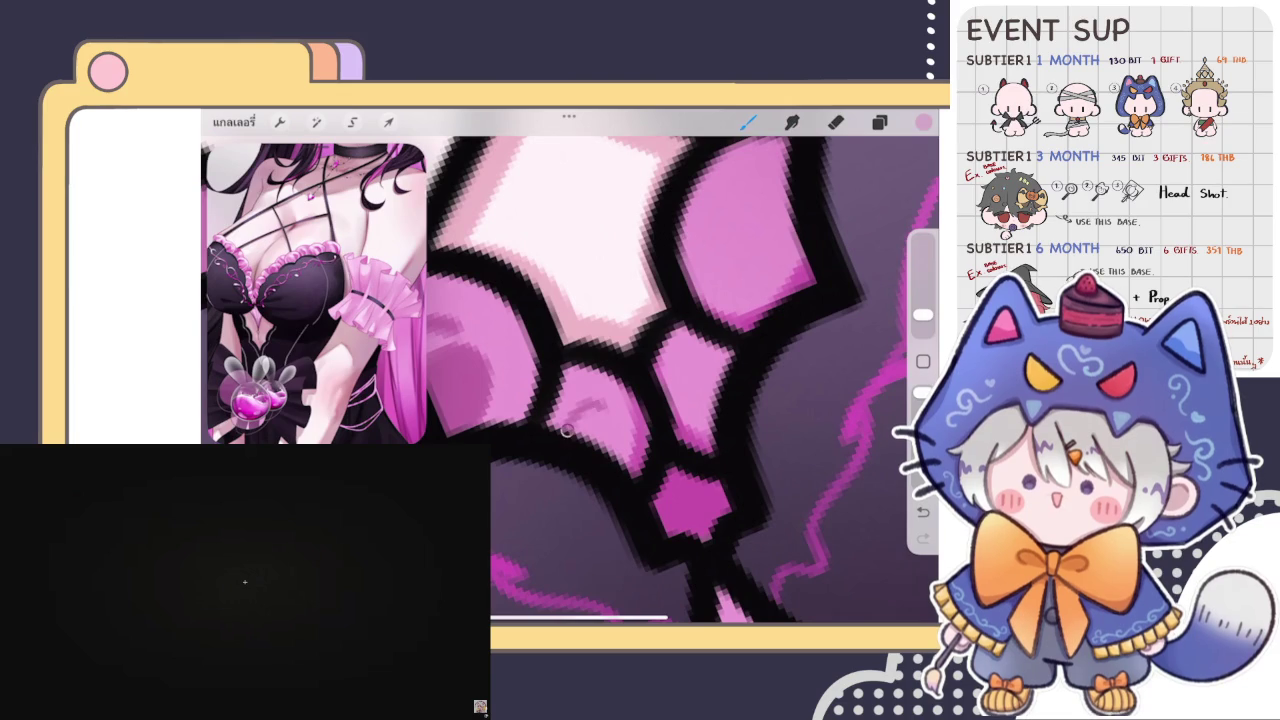
{"action": "left_click_drag", "start_coordinate": [570, 428], "coordinate": [595, 467]}
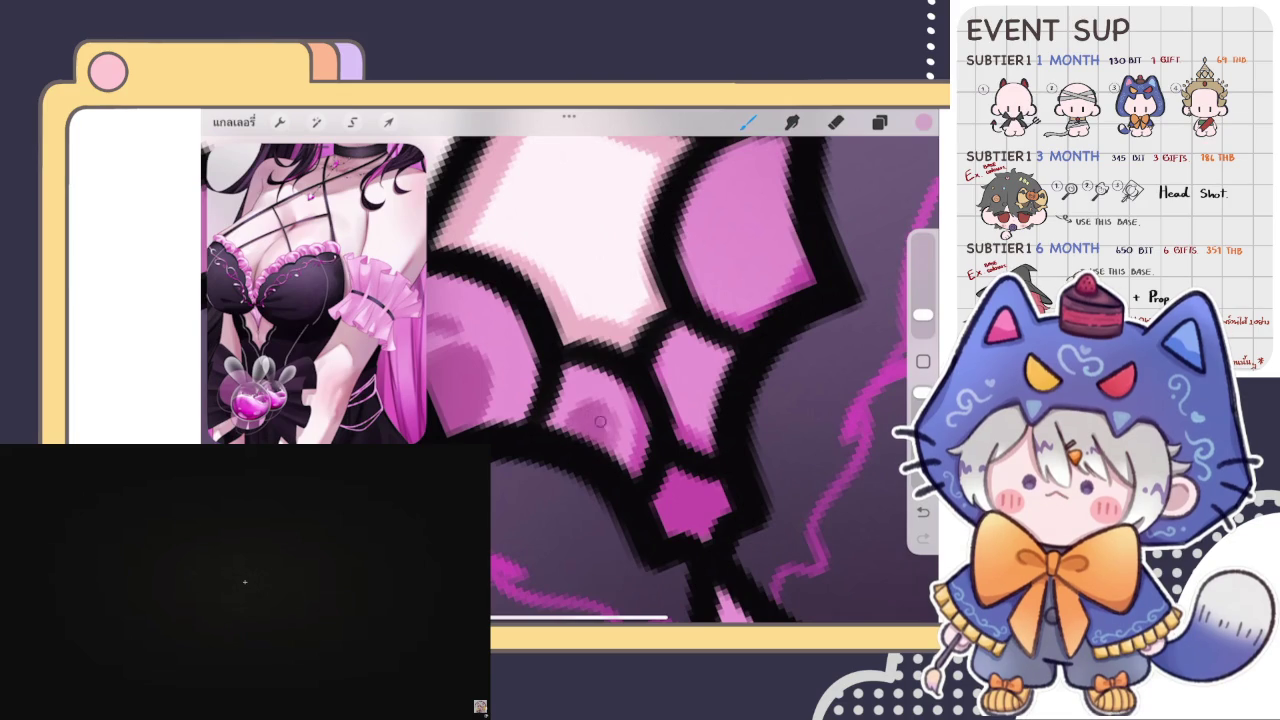